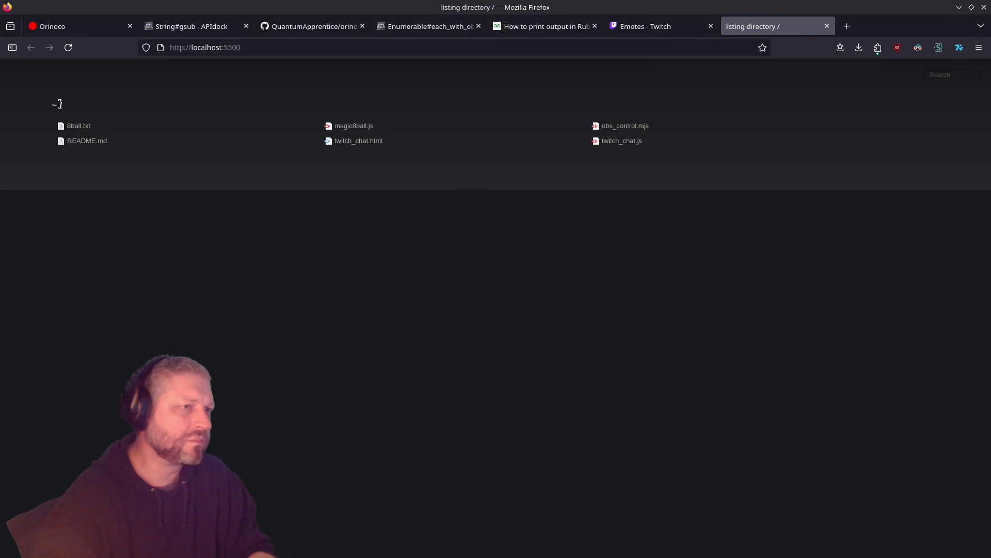
Close the directory listing tab and restart Live Server on port 5500 with twitch_chat.html open
click(827, 26)
key(alt+Tab)
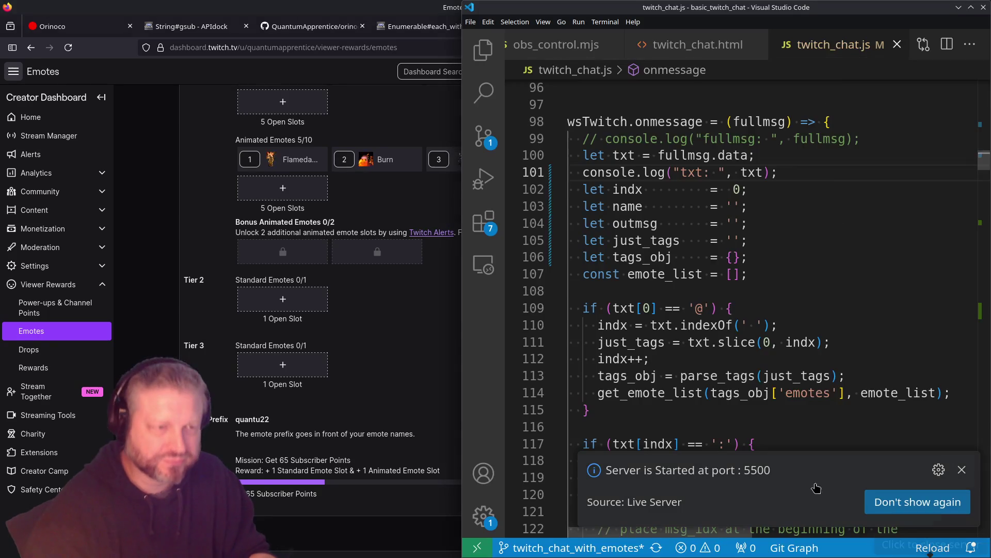
key(super+Up)
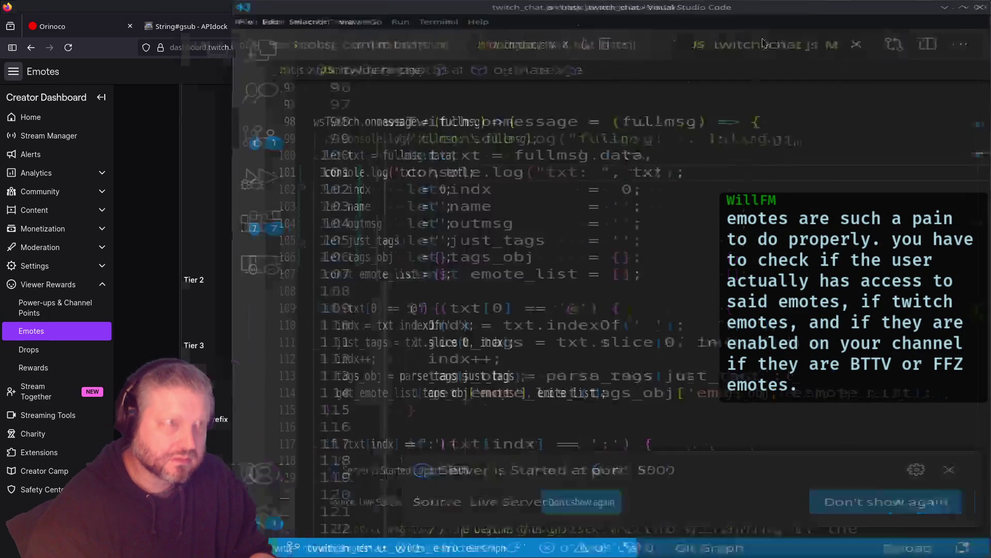
click(848, 549)
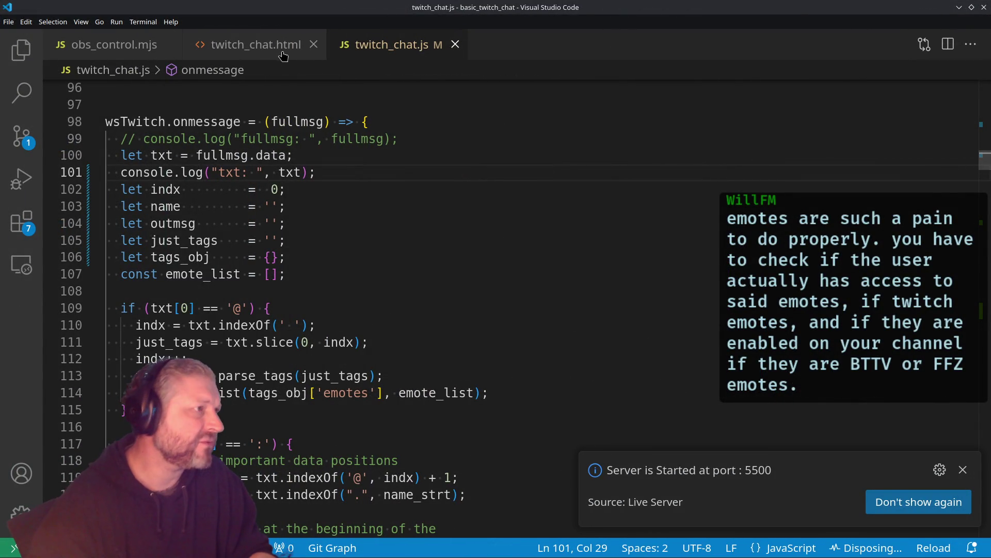
click(259, 45)
click(867, 550)
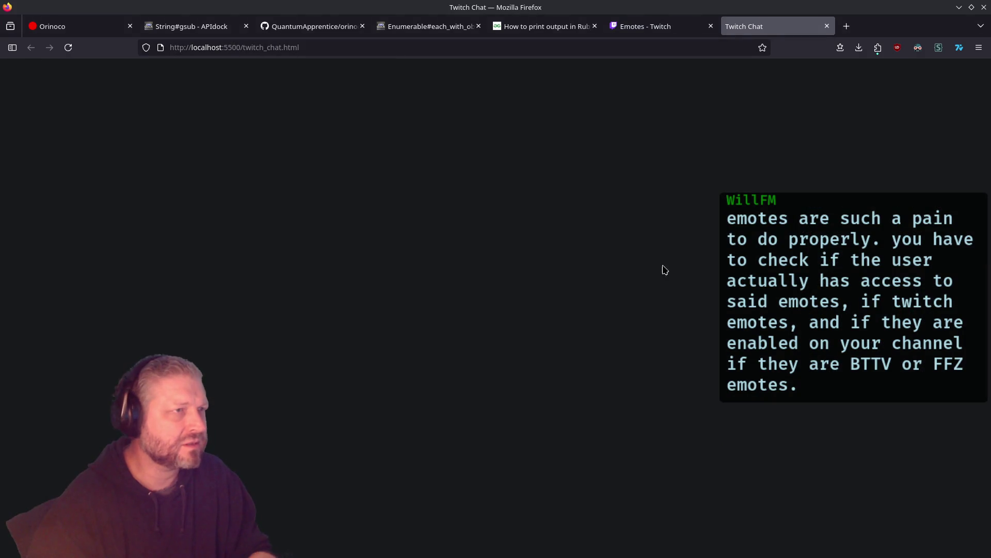
Arrange the VS Code window beside Firefox, then bring the Twitch Chat overlay page forward
key(alt+Tab)
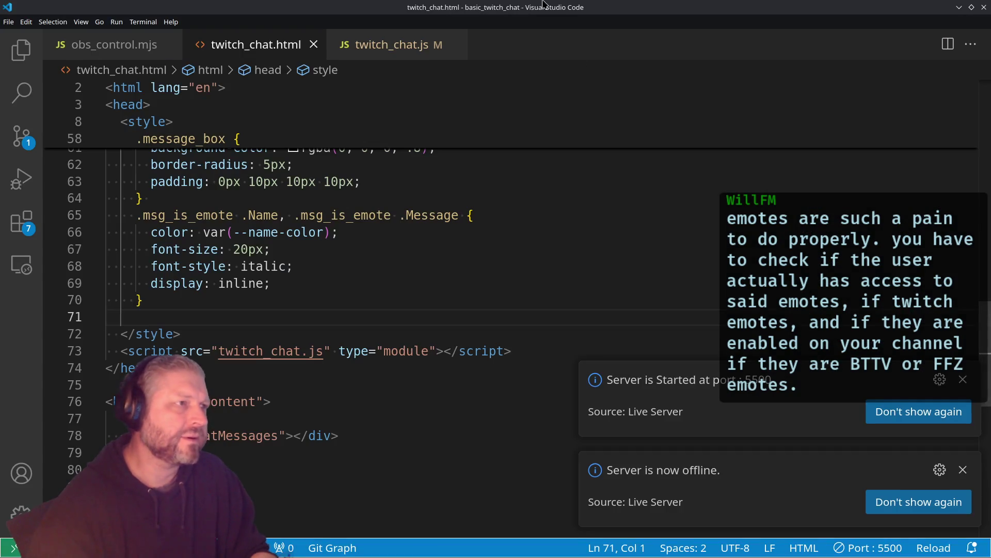
double_click(543, 4)
mouse_move(544, 4)
mouse_down()
mouse_move(533, 148)
mouse_move(553, 193)
mouse_move(546, 193)
mouse_up()
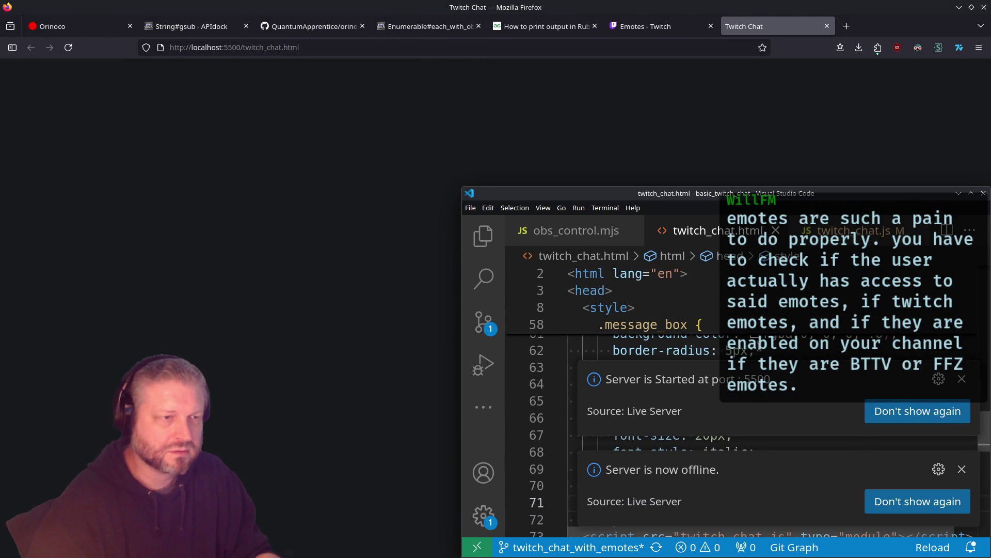
click(758, 346)
double_click(763, 192)
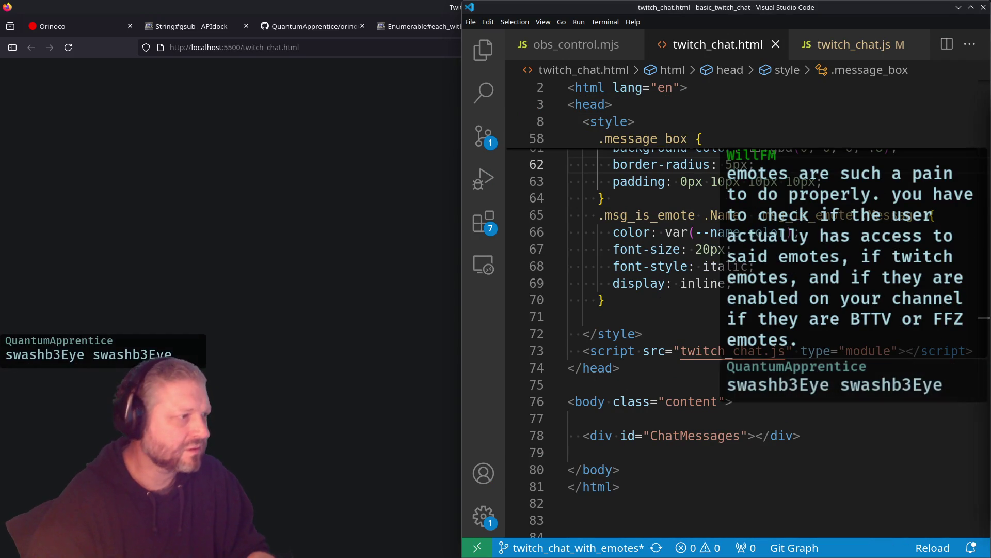
click(291, 349)
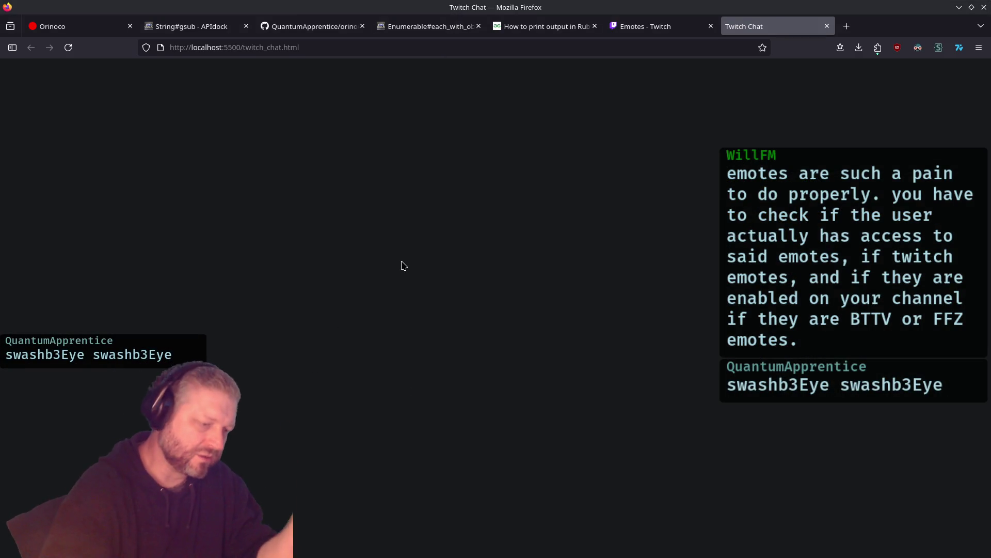
Open Firefox's developer tools with F12 and briefly check twitch_chat.js in VS Code
key(F12)
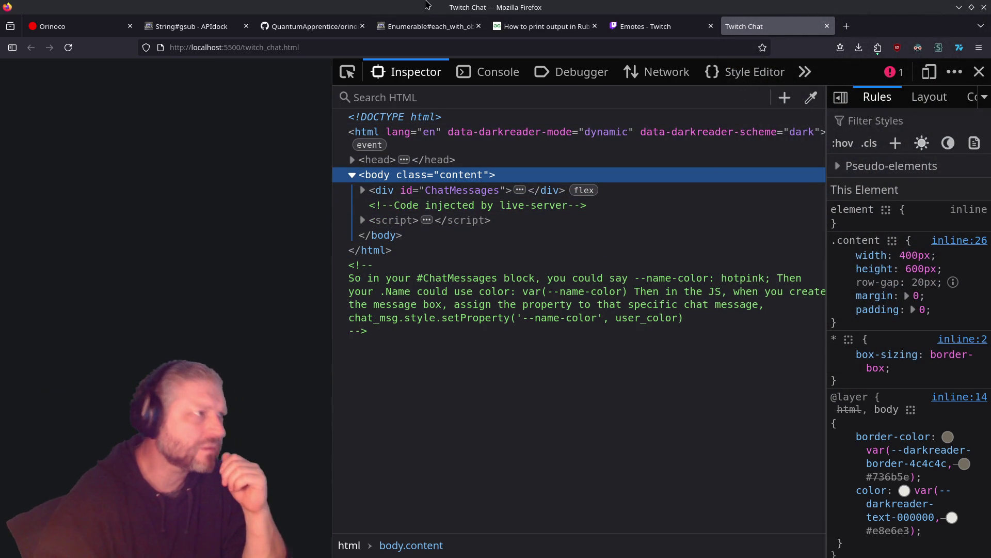
key(alt+Tab)
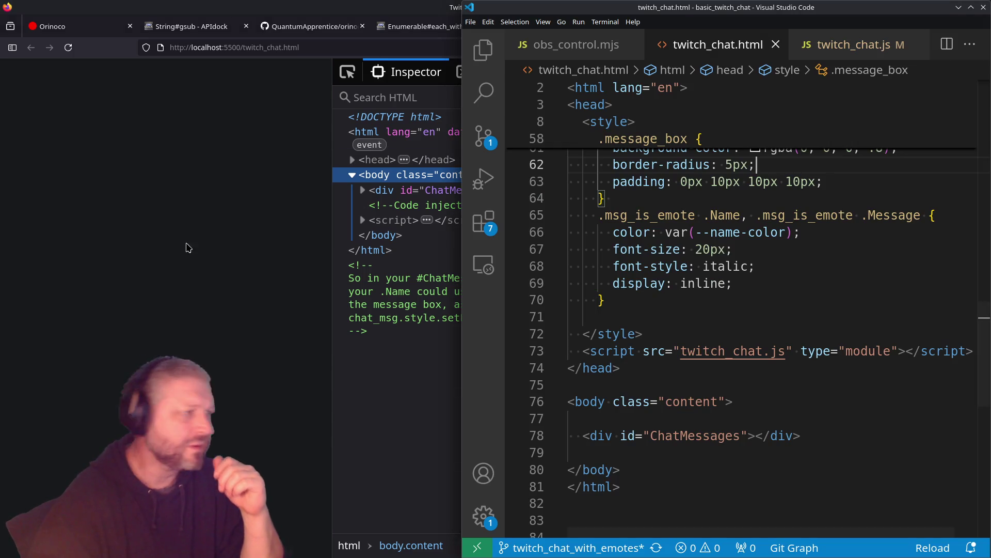
scroll(804, 240, up, 3)
key(ctrl+Tab)
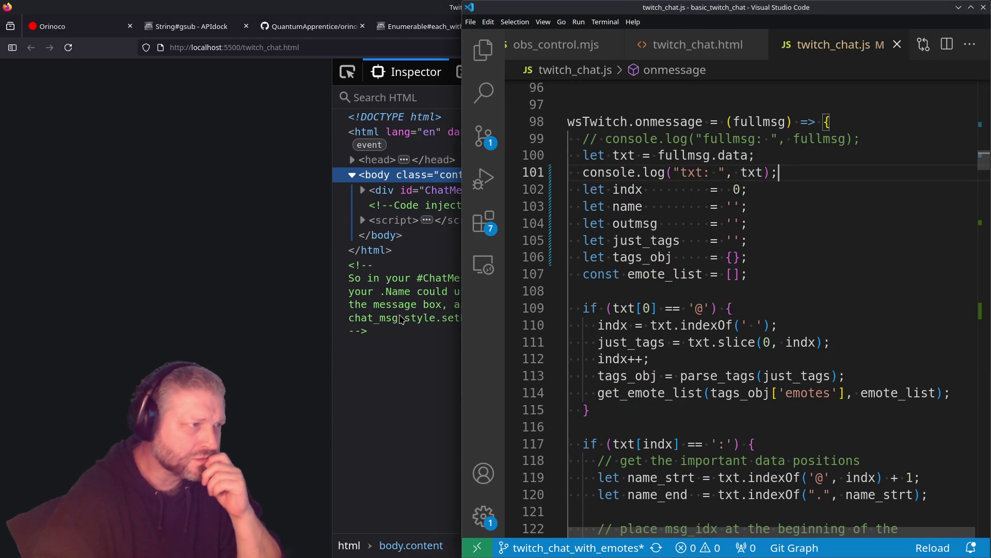
click(412, 414)
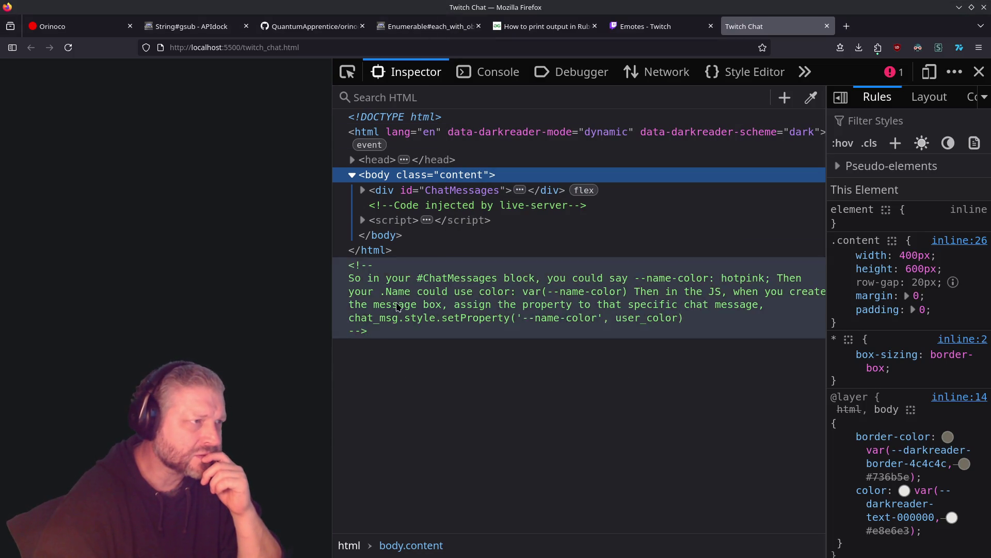
Show the devtools Console and read through the logged channel-join and chat messages
click(478, 83)
mouse_move(361, 305)
mouse_down()
mouse_move(555, 305)
mouse_move(540, 328)
mouse_move(418, 371)
mouse_move(682, 408)
mouse_up()
click(417, 382)
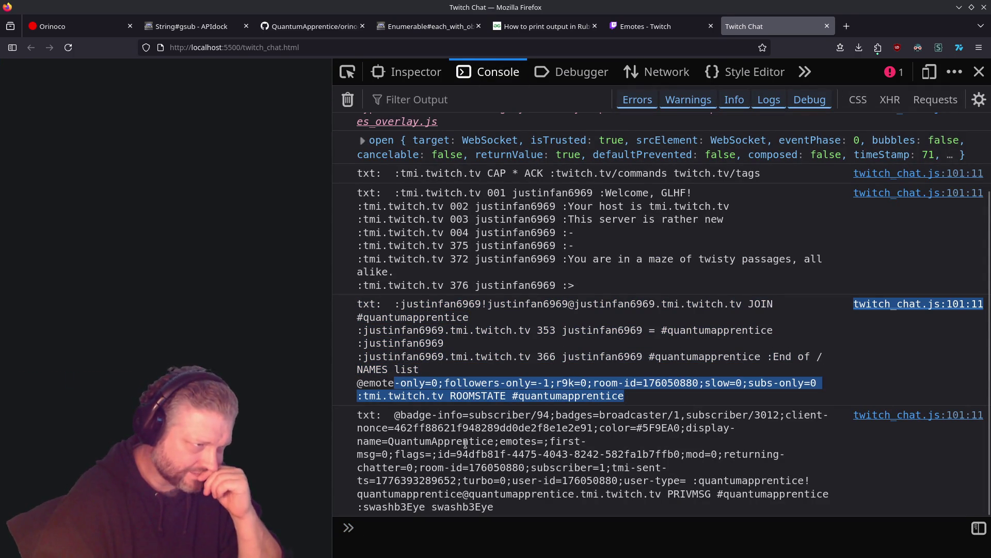
drag(497, 431, 504, 534)
click(505, 532)
drag(594, 507, 574, 417)
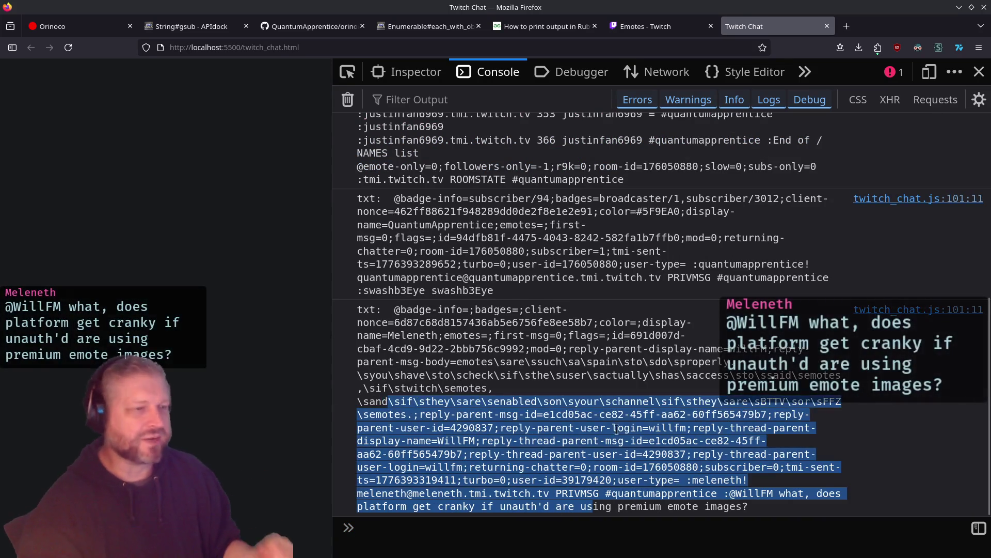
mouse_move(743, 507)
mouse_down()
mouse_move(501, 431)
mouse_move(361, 372)
mouse_move(329, 393)
mouse_move(723, 493)
mouse_up()
click(490, 388)
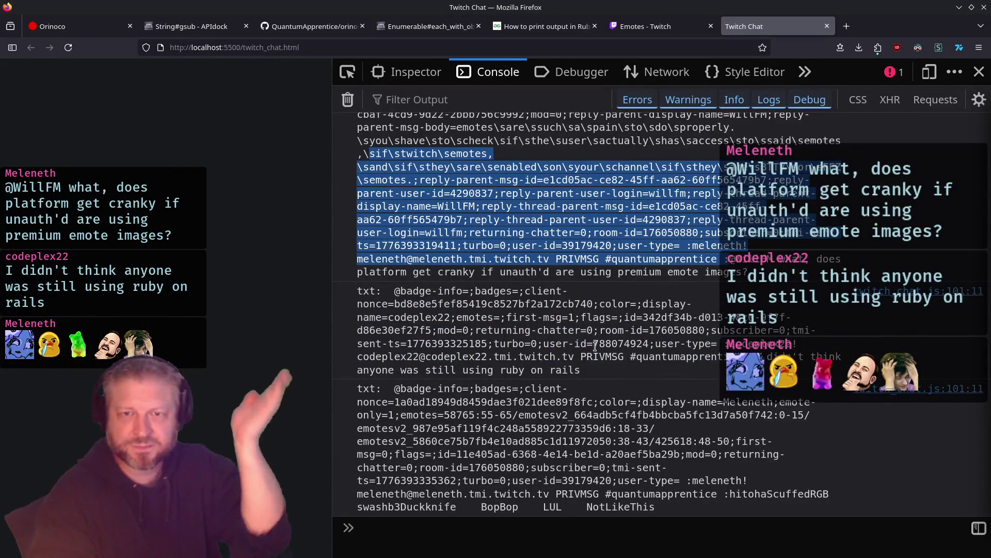
Inspect the emote-only NotLikeThis message's tags, including user-type and emotes=58765:0-10
drag(785, 494, 417, 402)
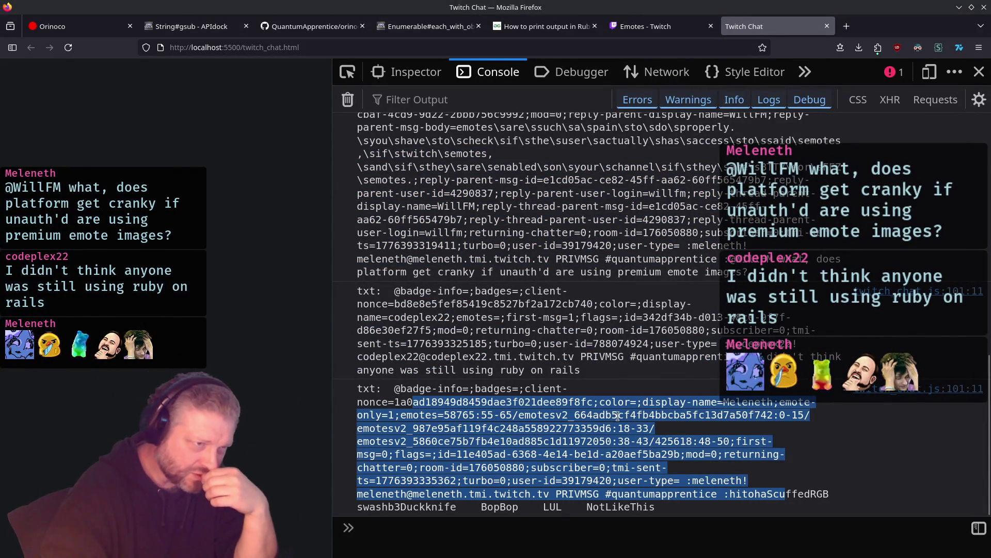
click(620, 427)
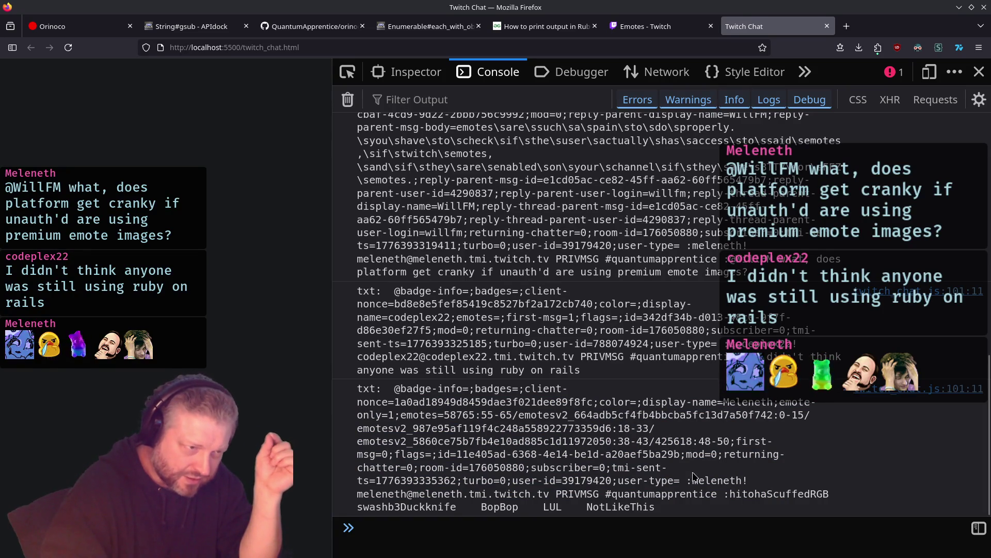
drag(605, 480, 808, 493)
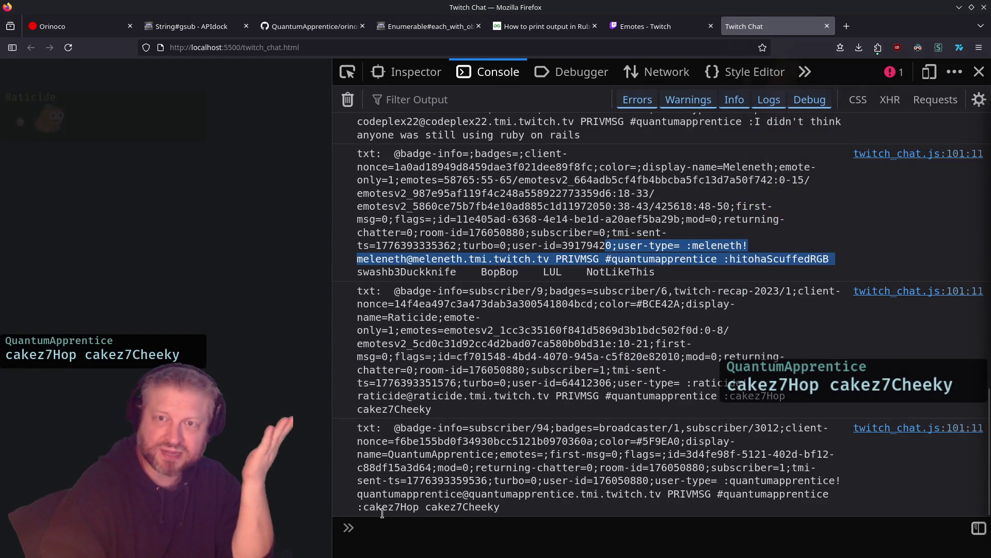
drag(363, 508, 500, 507)
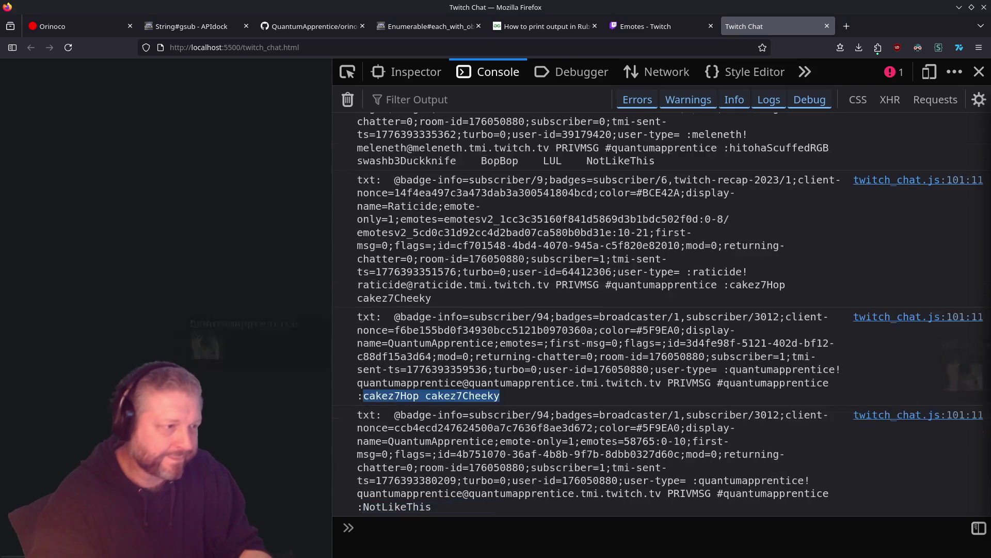
double_click(403, 506)
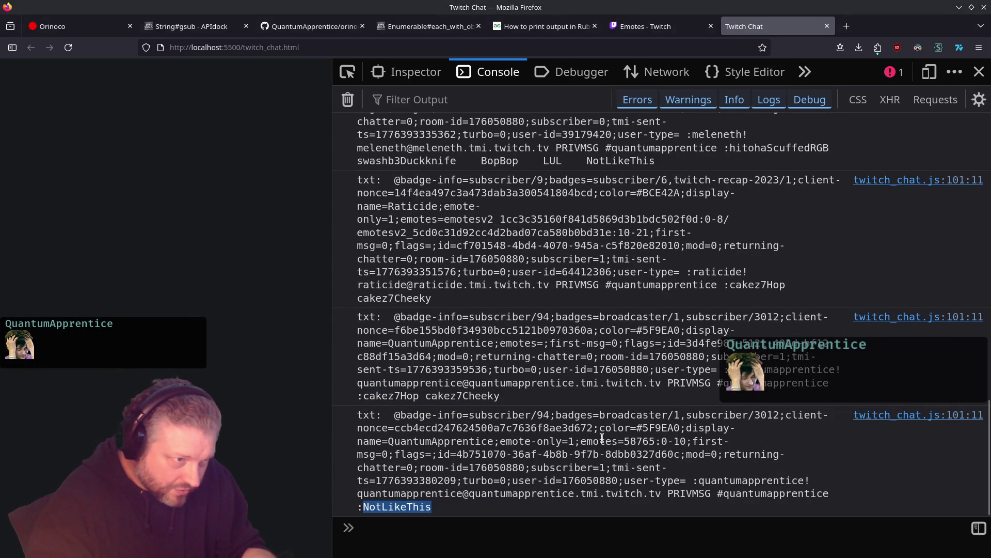
drag(688, 439, 575, 435)
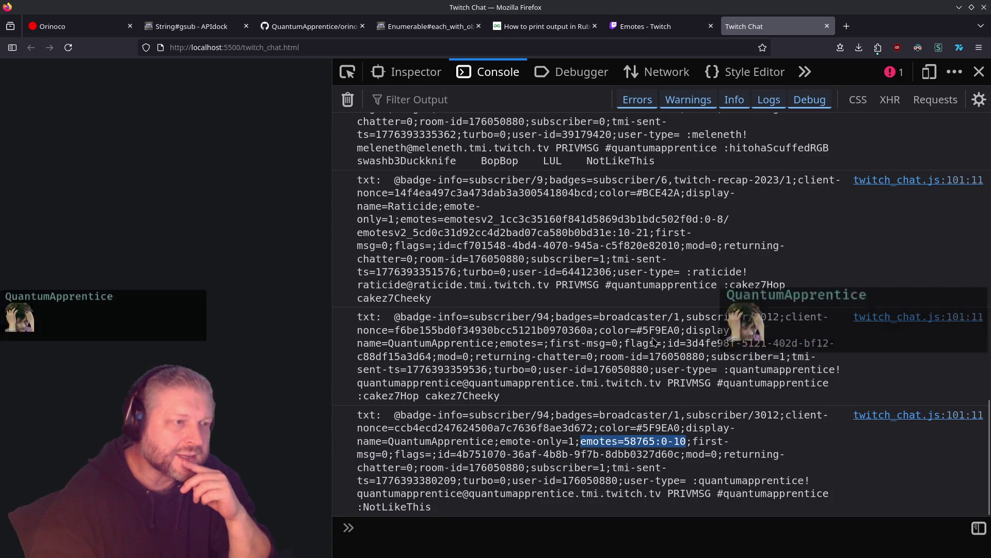
click(598, 440)
key(ctrl+f)
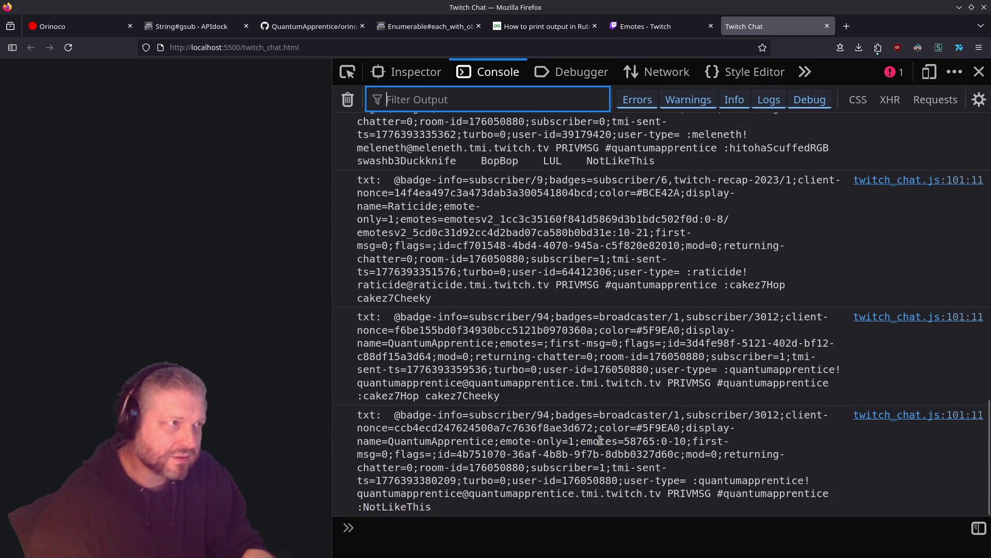
text(emotes)
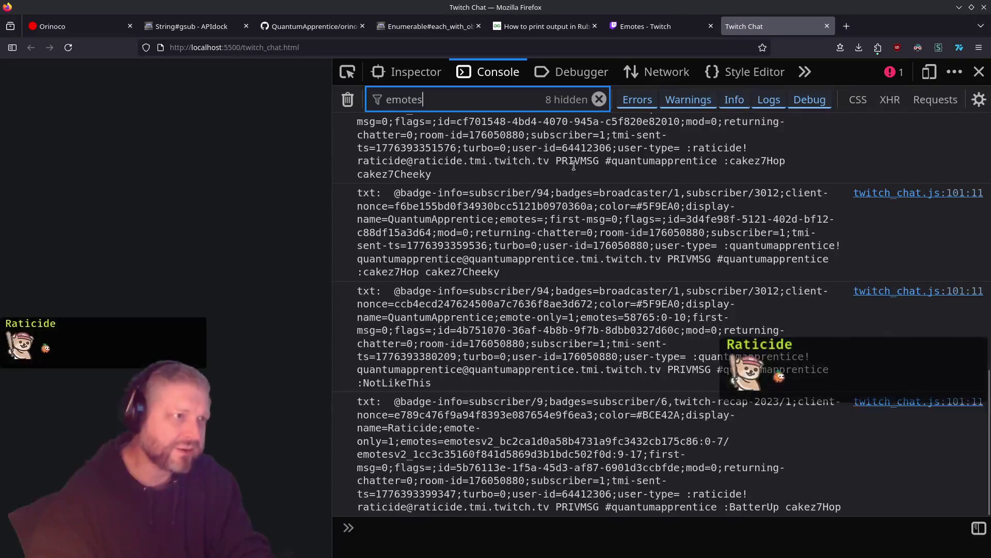
click(599, 99)
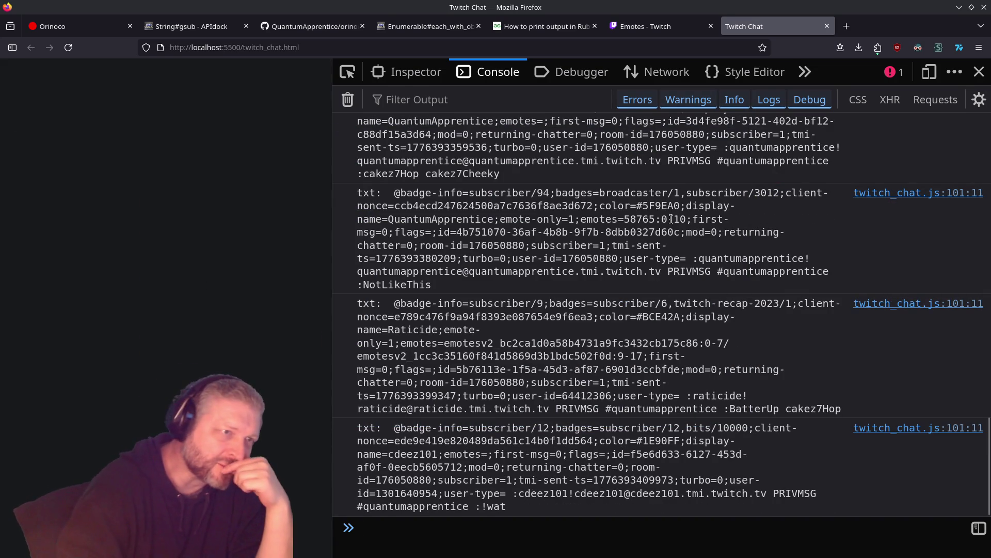
scroll(623, 233, up, 3)
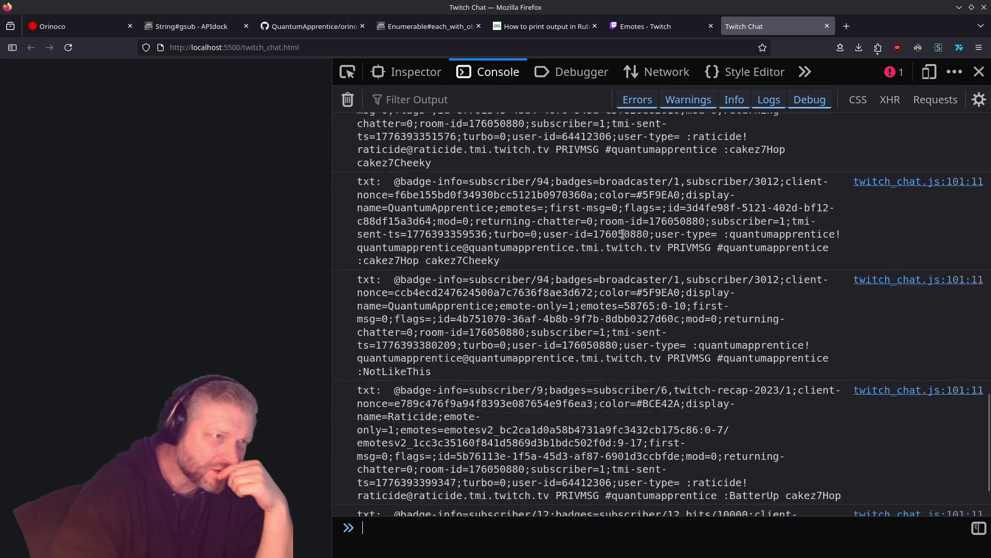
double_click(606, 305)
scroll(668, 295, down, 6)
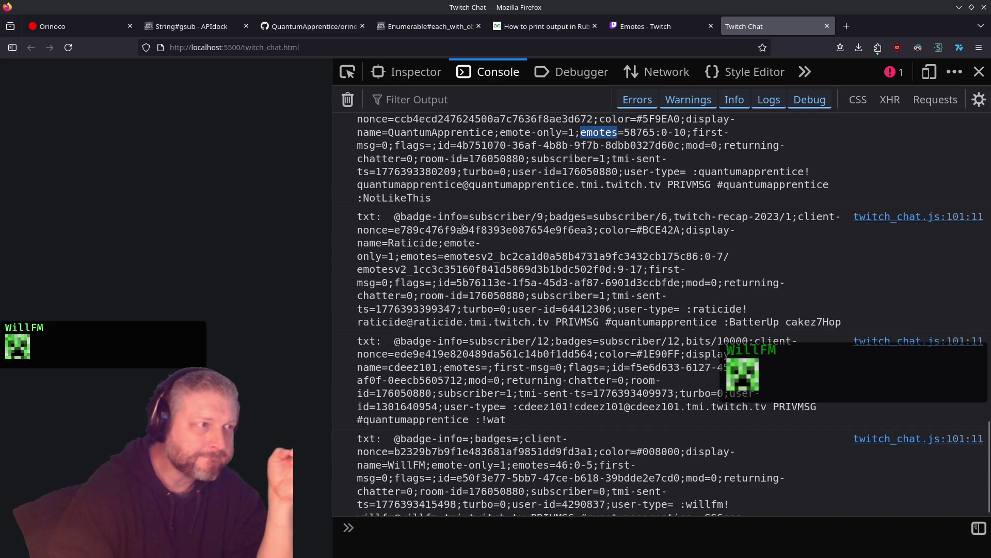
scroll(452, 241, up, 5)
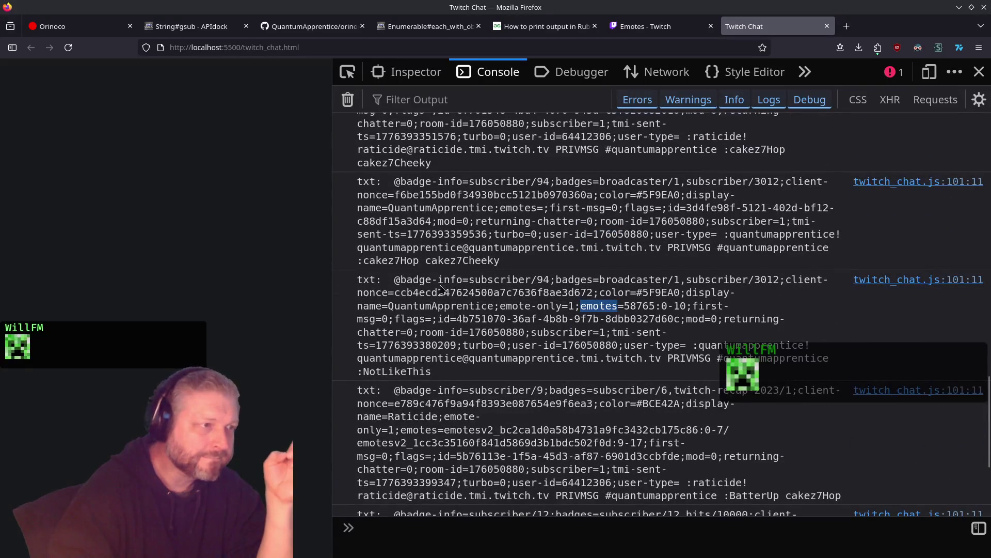
double_click(406, 305)
double_click(424, 207)
mouse_move(442, 185)
mouse_down()
mouse_move(565, 372)
mouse_move(563, 356)
mouse_up()
click(658, 219)
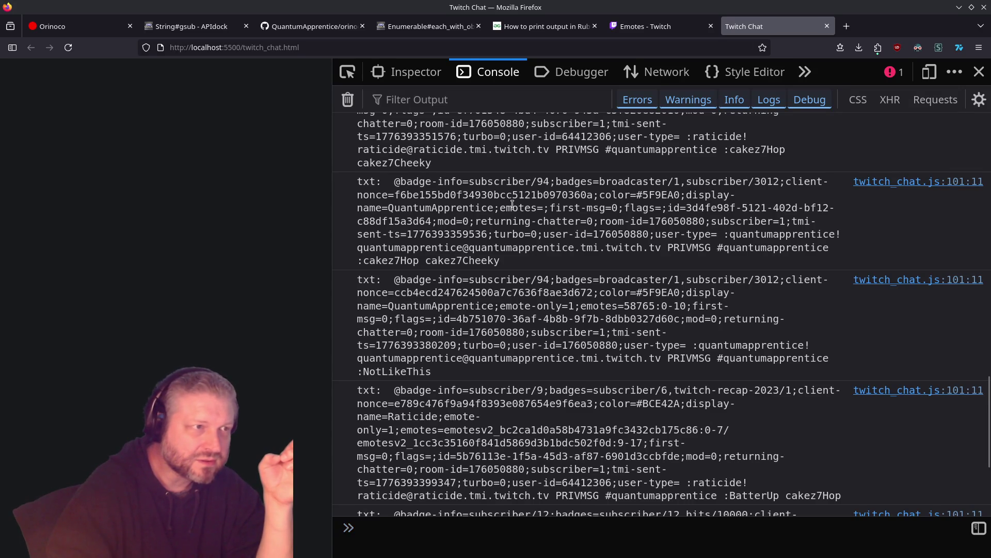
drag(512, 205, 538, 207)
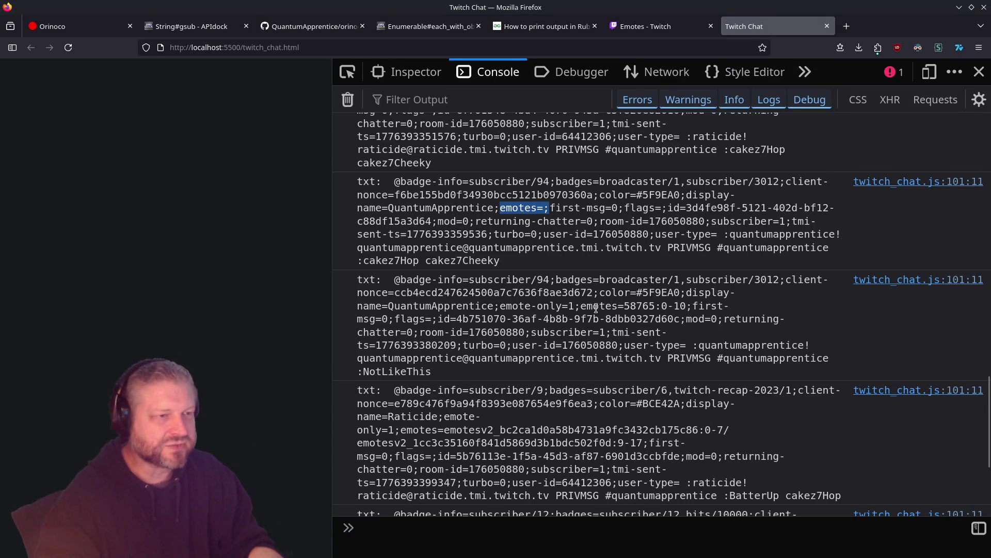
drag(581, 308, 652, 308)
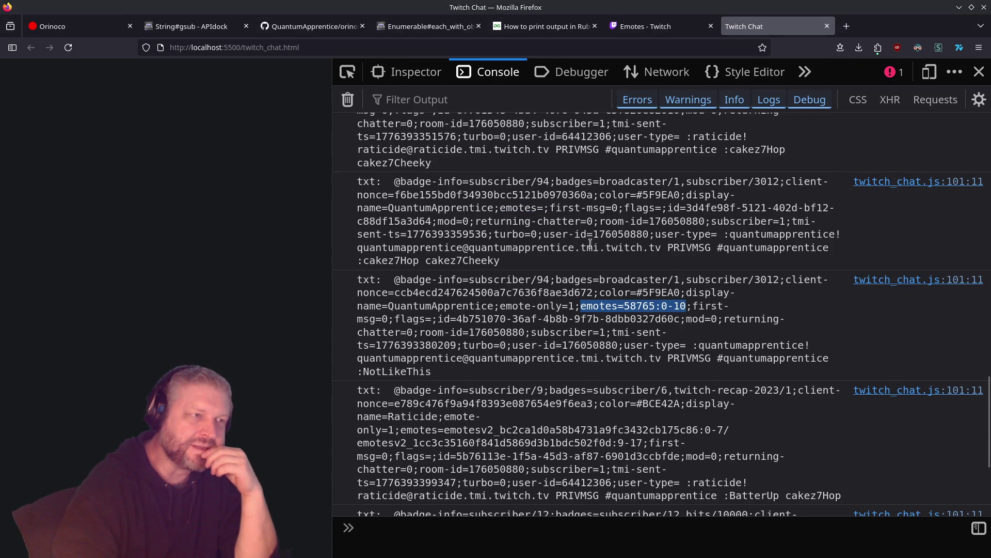
drag(551, 209, 499, 208)
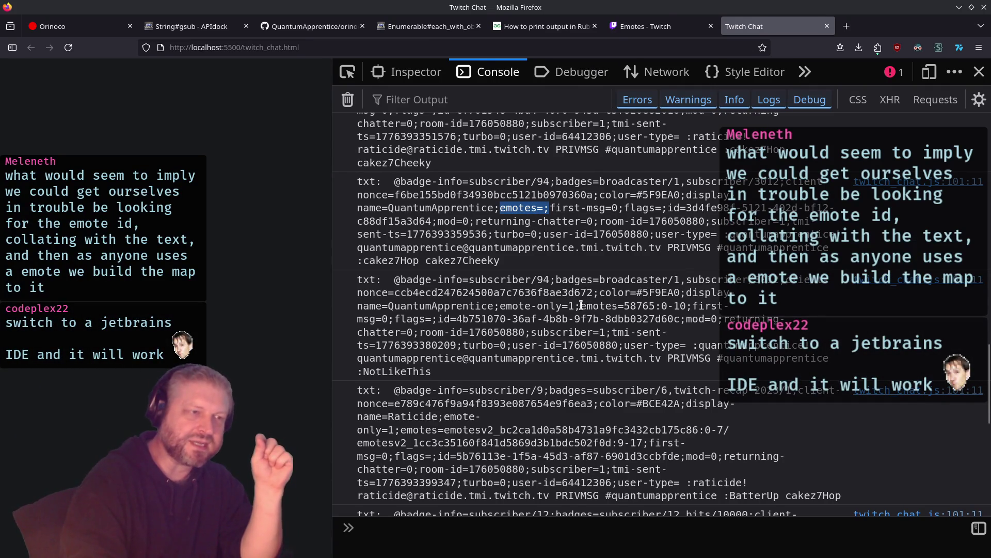
drag(581, 305, 679, 305)
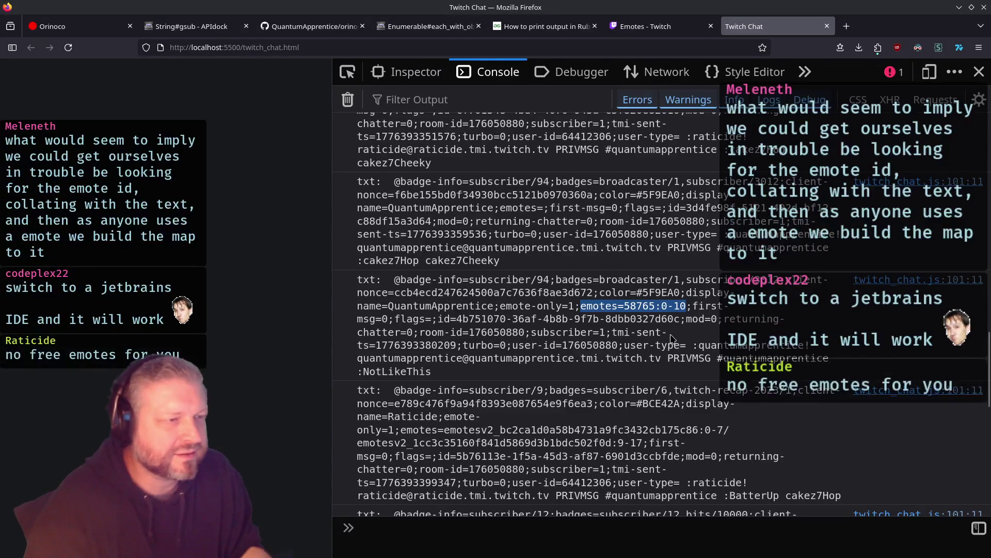
key(ctrl+plus)
scroll(671, 335, down, 5)
key(ctrl+minus)
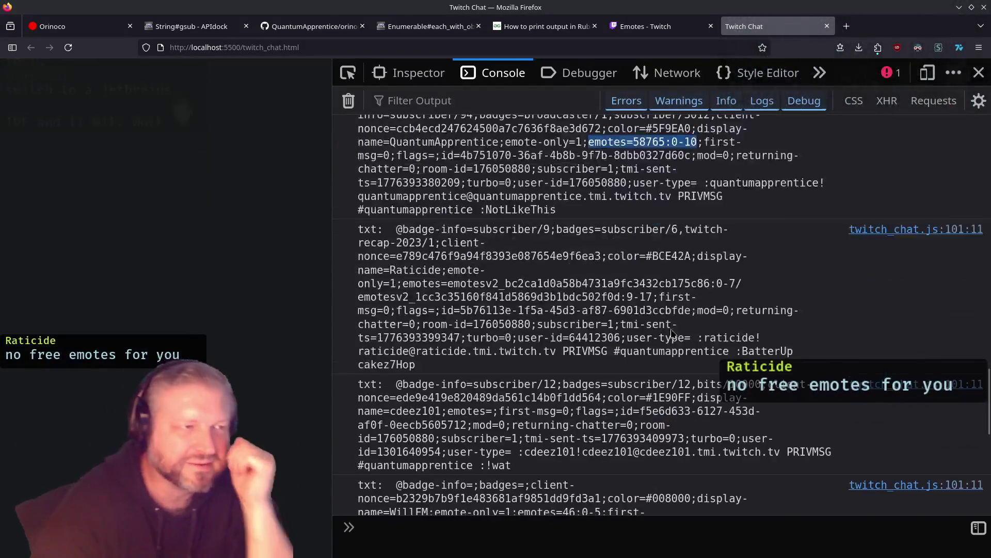
scroll(676, 318, up, 3)
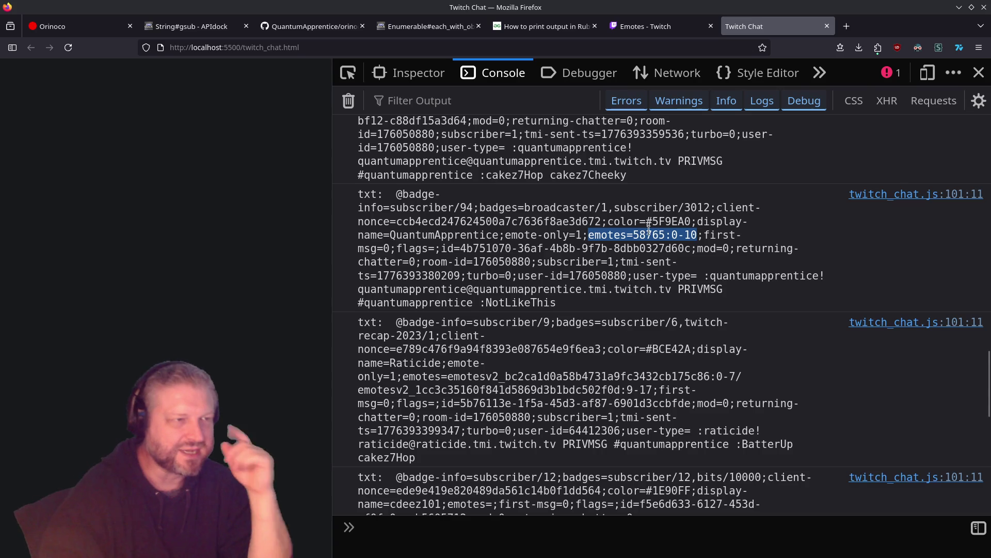
double_click(490, 302)
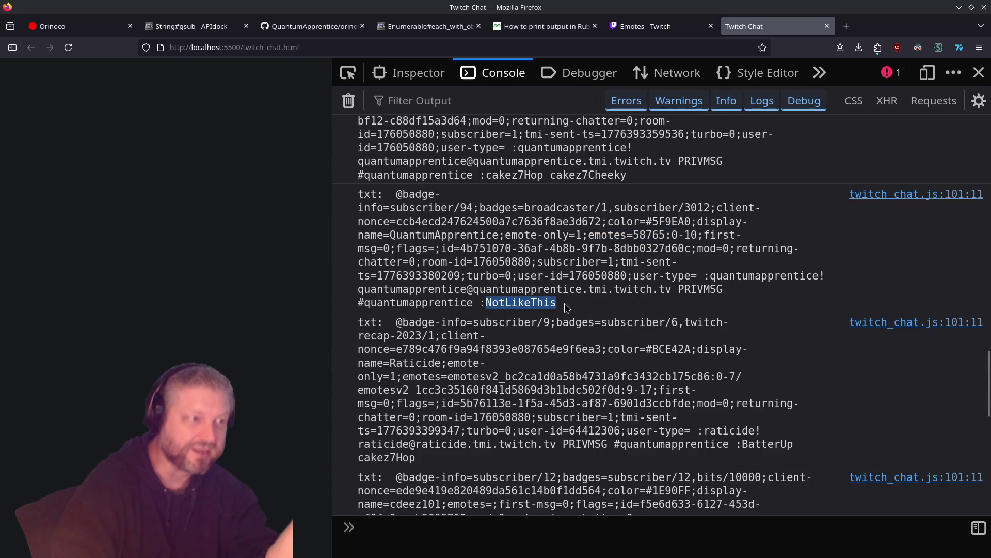
mouse_move(565, 309)
mouse_down()
mouse_move(362, 289)
mouse_move(355, 306)
mouse_move(365, 303)
mouse_up()
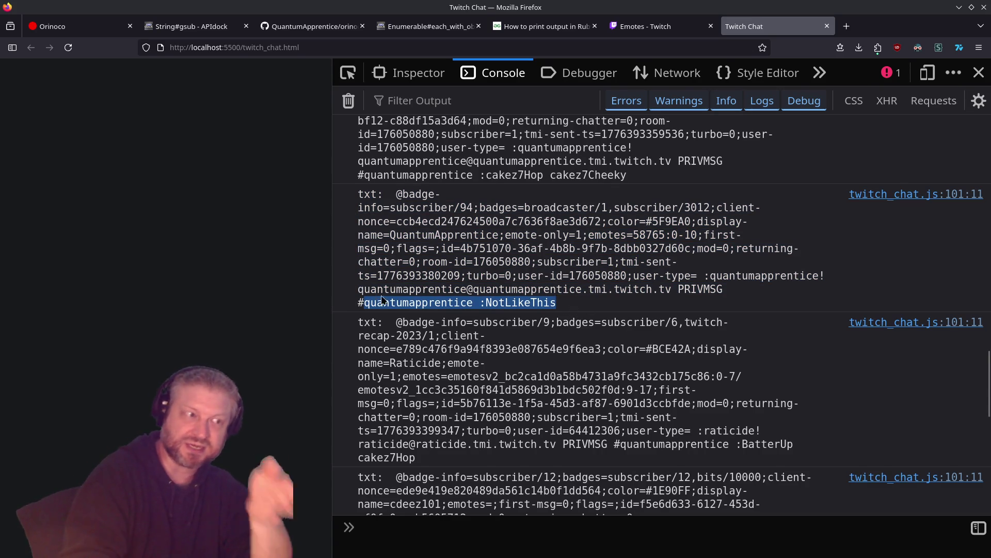
double_click(534, 309)
drag(589, 236, 694, 233)
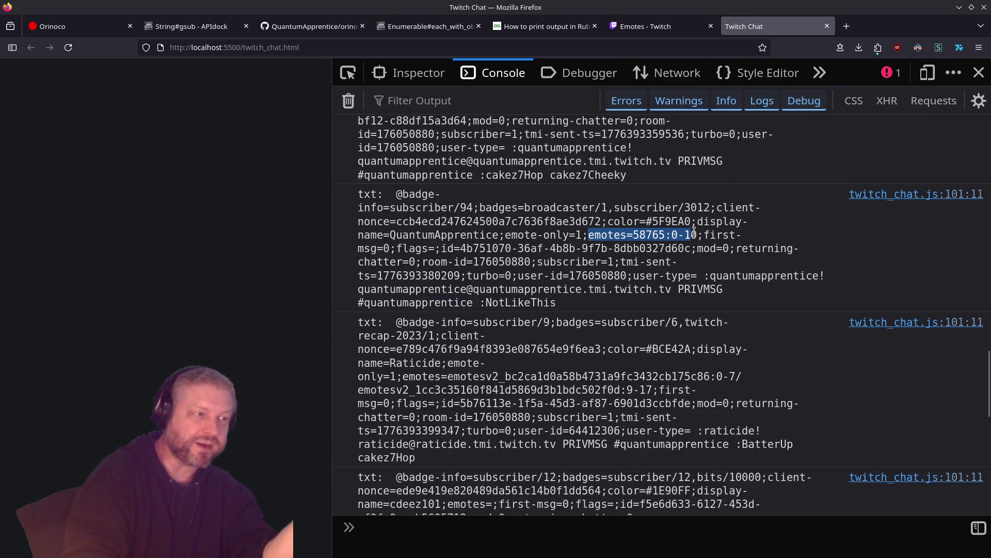
scroll(669, 237, up, 3)
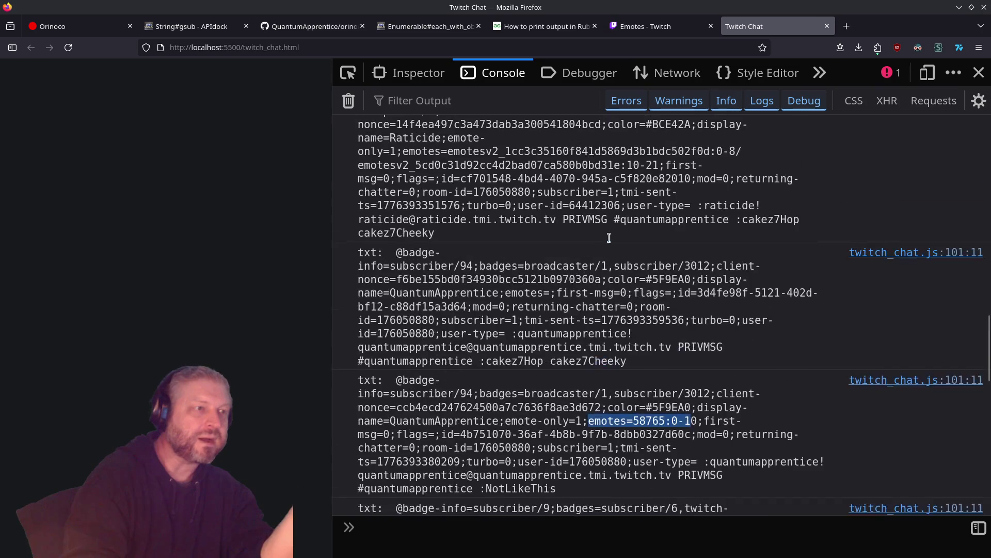
double_click(509, 356)
drag(508, 356, 589, 357)
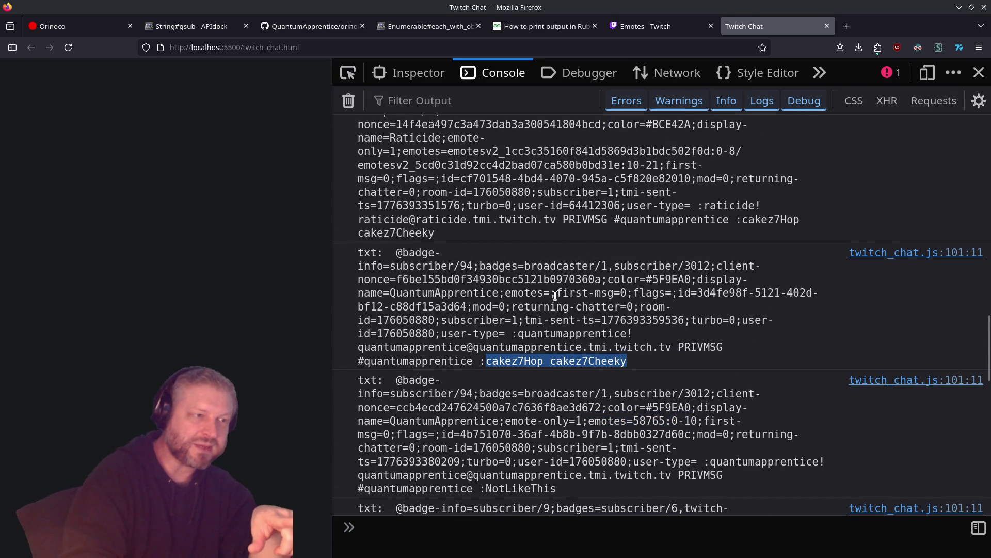
drag(556, 293, 507, 294)
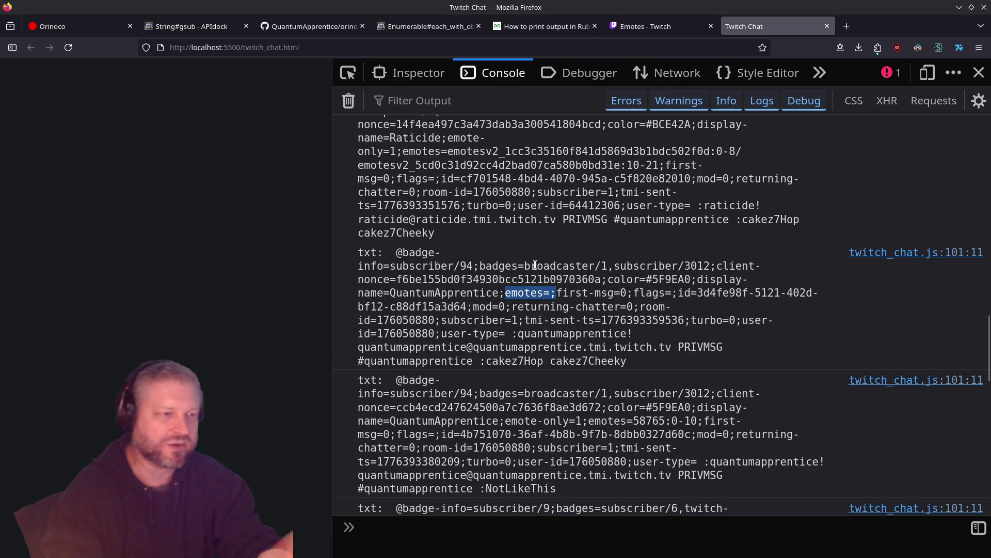
drag(589, 421, 695, 421)
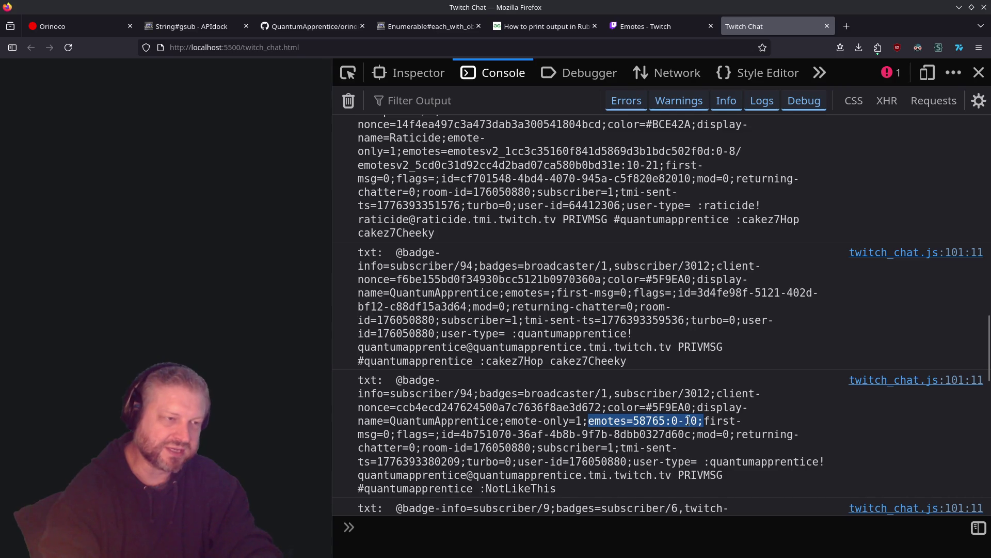
mouse_move(505, 292)
mouse_down()
mouse_move(589, 294)
mouse_move(550, 294)
mouse_up()
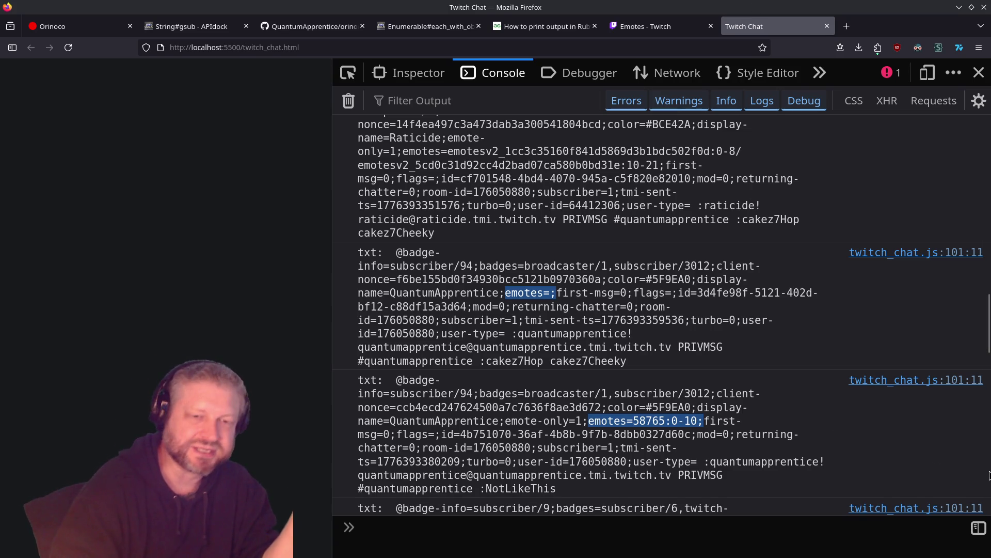
key(alt+Tab)
Review the parse_tags line in VS Code that splits each emote at the colon
scroll(792, 282, down, 20)
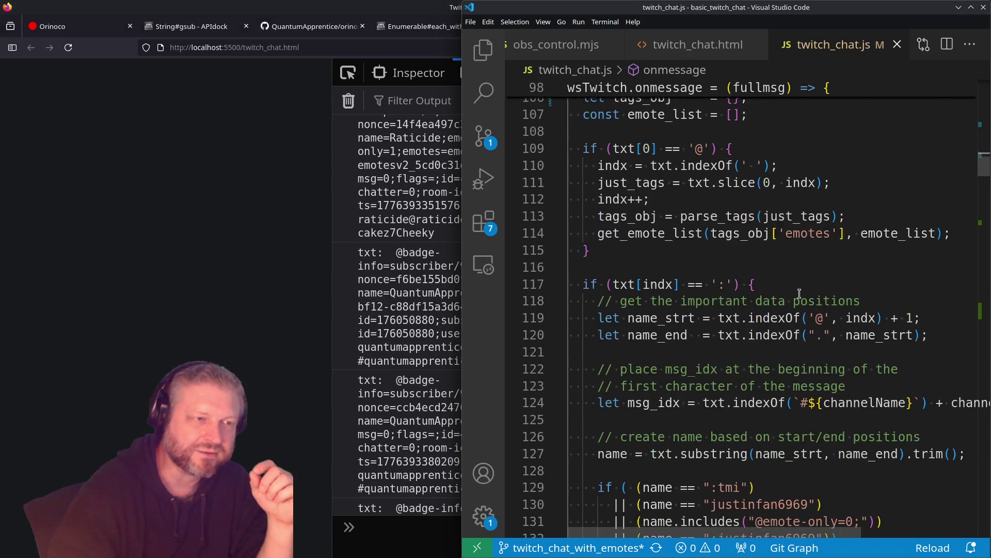
scroll(792, 279, down, 4)
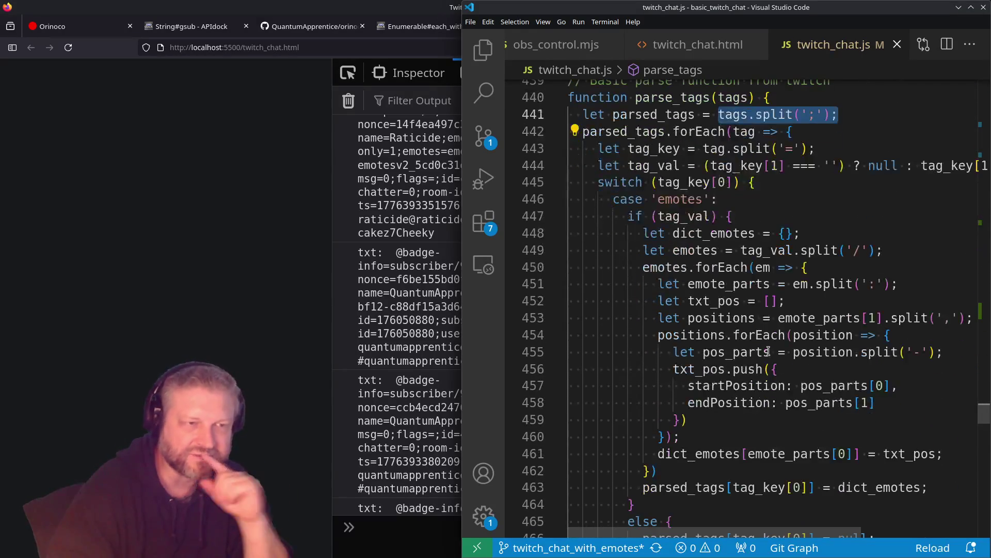
drag(899, 453, 816, 351)
drag(747, 295, 594, 165)
drag(898, 284, 652, 284)
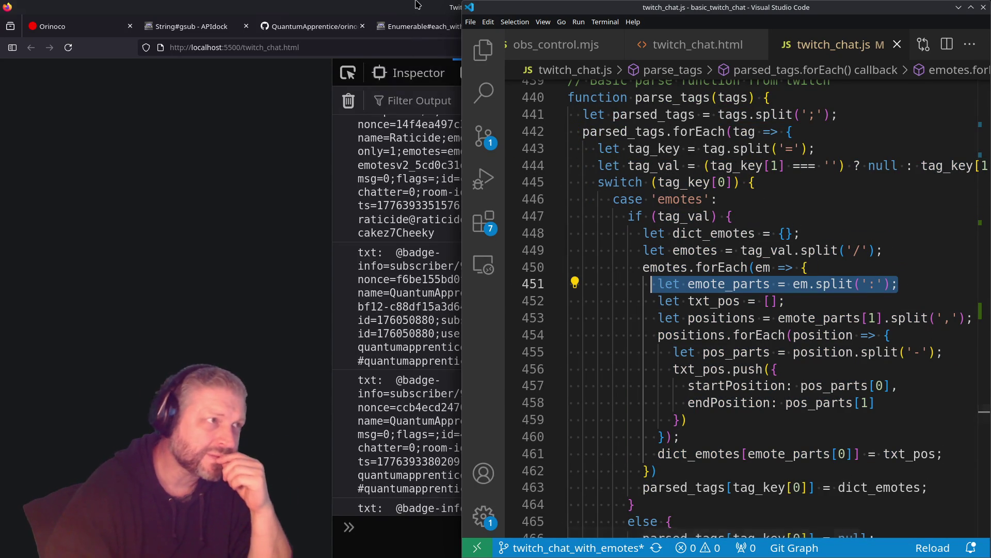
In the Firefox console, examine the 0-10 emote range and Meleneth's full emotes tag
key(alt+Tab)
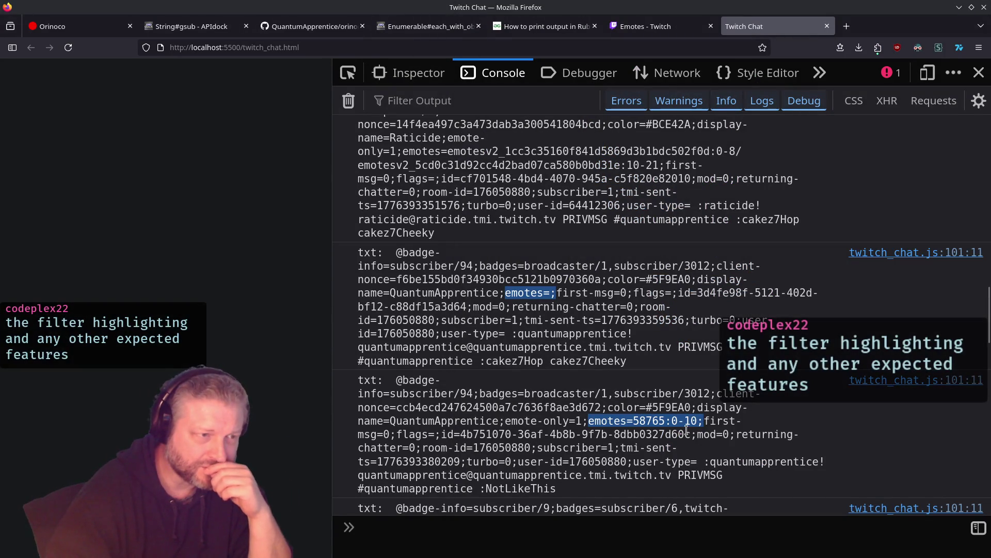
click(672, 425)
drag(659, 424, 697, 424)
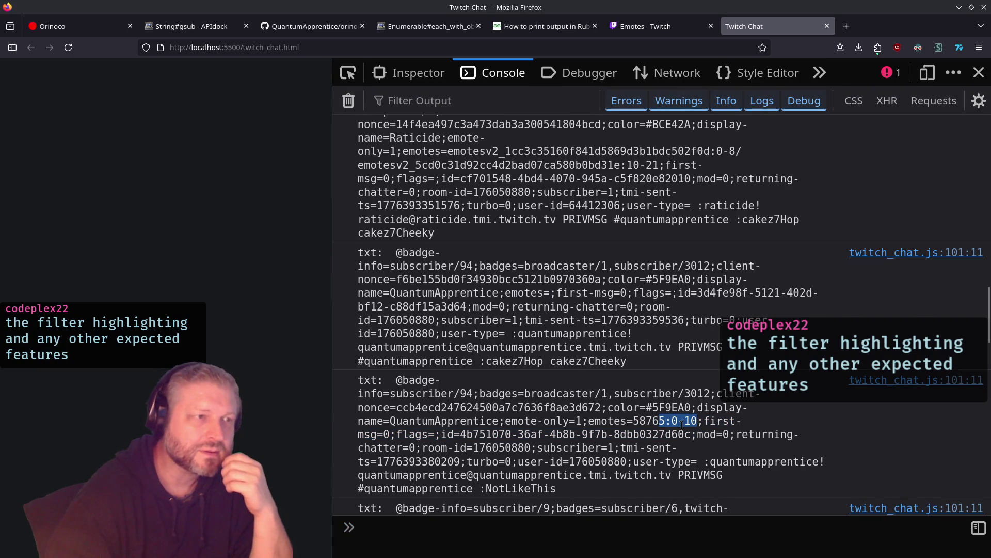
scroll(679, 427, up, 5)
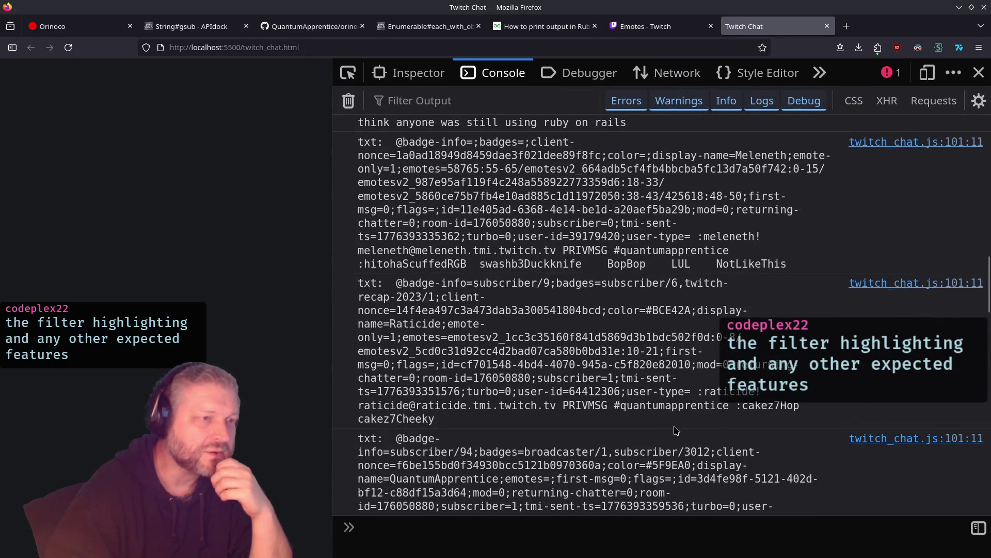
drag(691, 263, 447, 212)
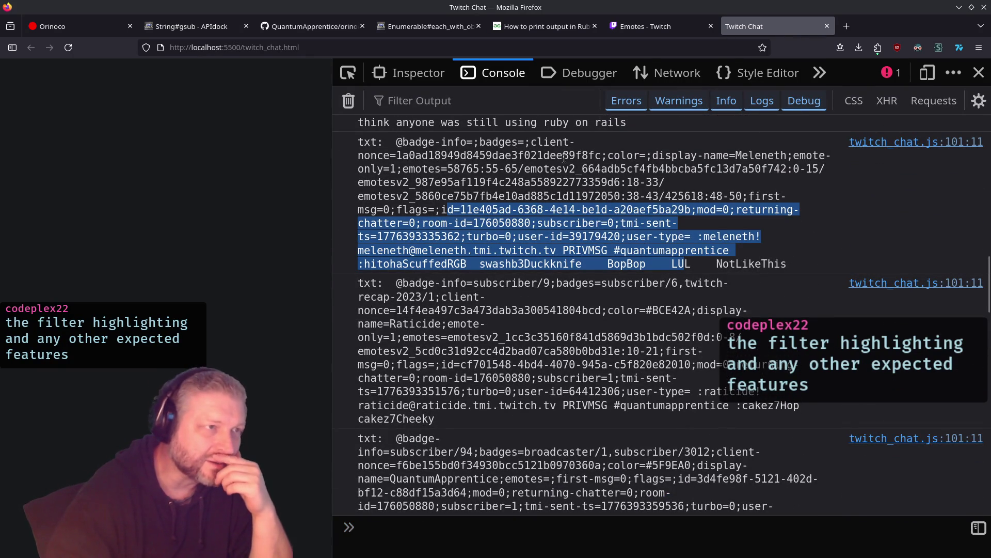
double_click(440, 264)
drag(441, 265, 771, 271)
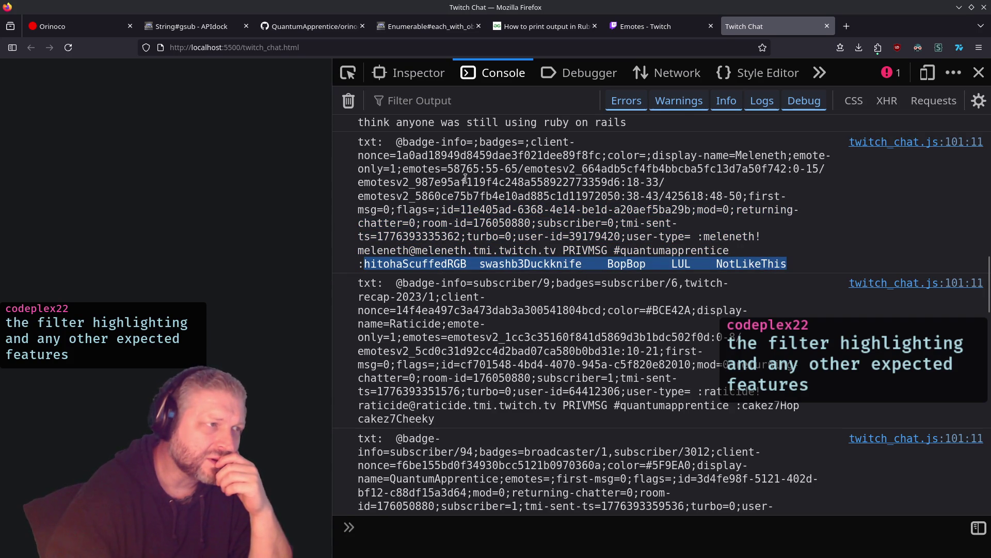
double_click(426, 169)
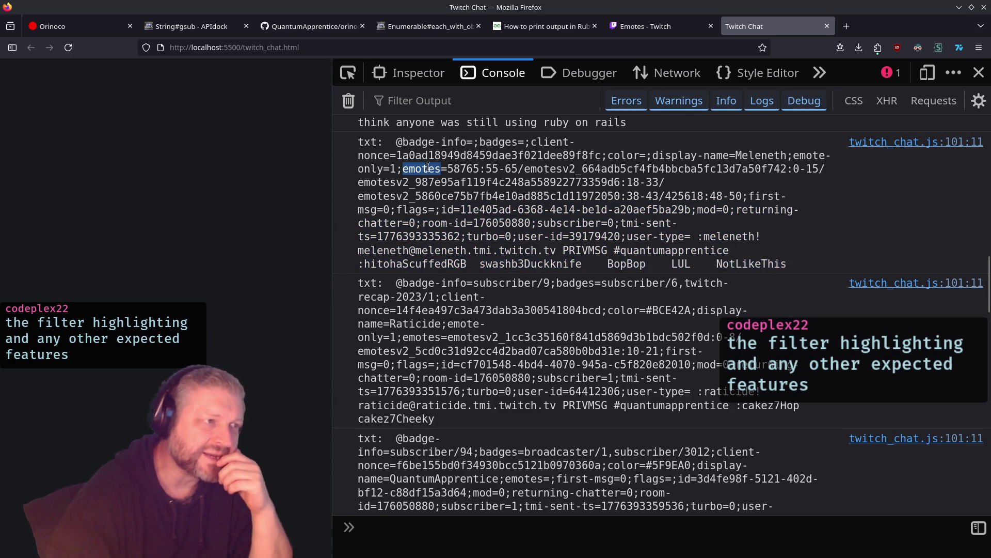
mouse_move(430, 175)
mouse_down()
mouse_move(749, 200)
mouse_move(682, 213)
mouse_up()
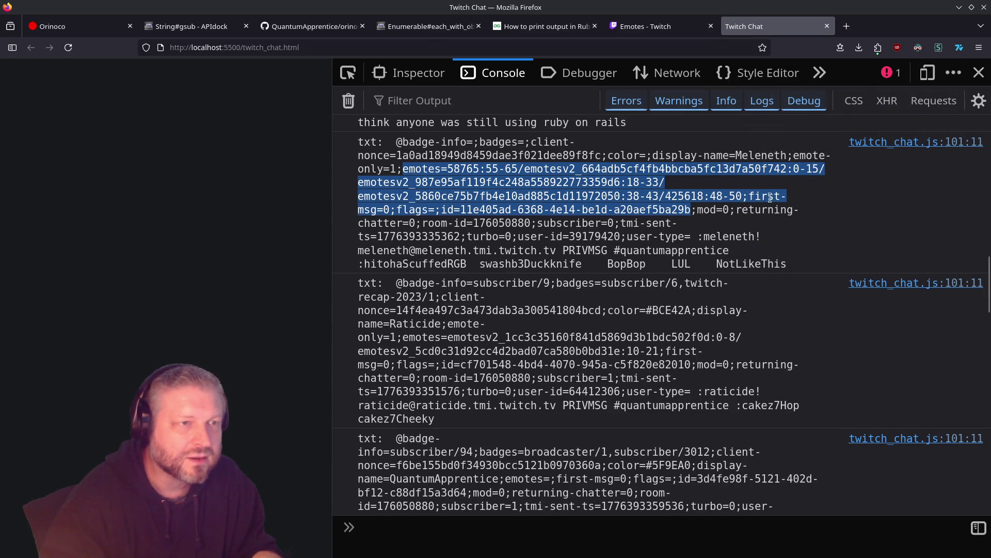
shift+click(740, 196)
shift+click(744, 196)
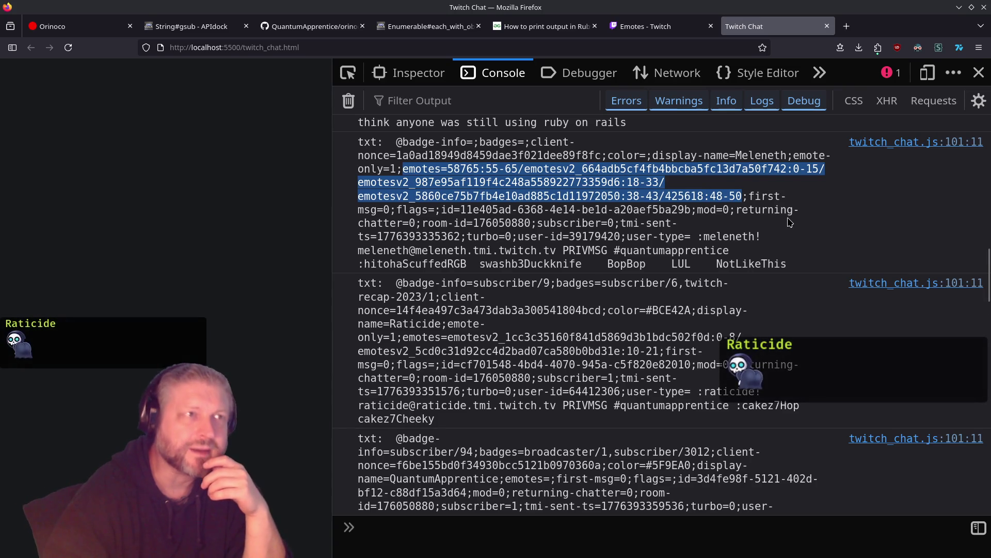
Open a new Firefox tab and paste the YouTube live stream link into the address bar
key(alt+Tab)
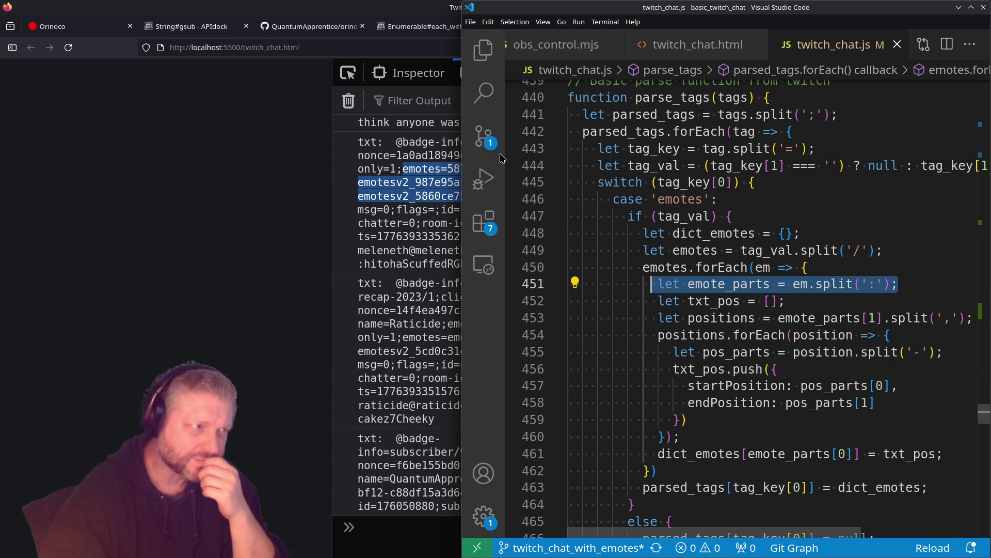
click(432, 14)
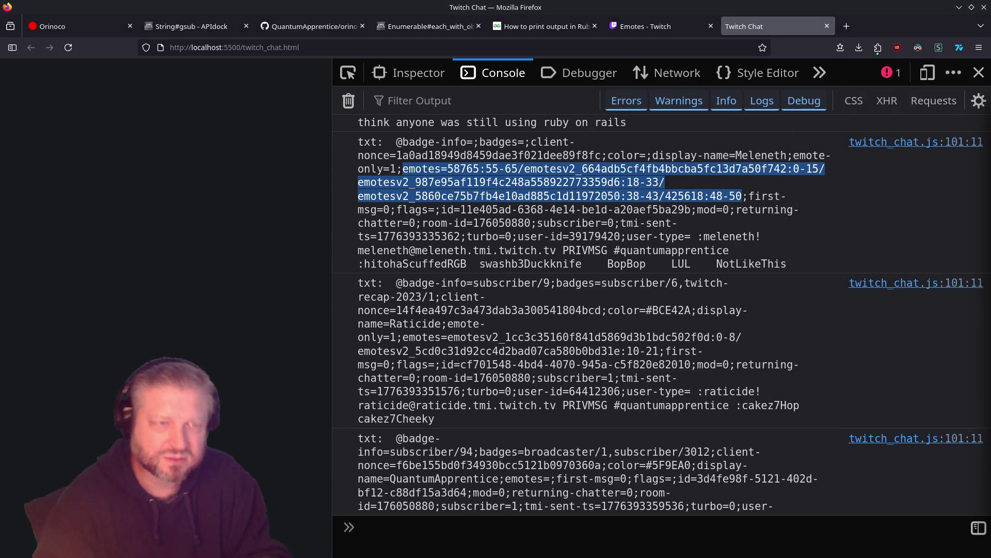
click(846, 26)
text(ttps://www.youtube.com/live/a7Mql69k55s?si=1COLI_-QKg-NwEuF&t=5710)
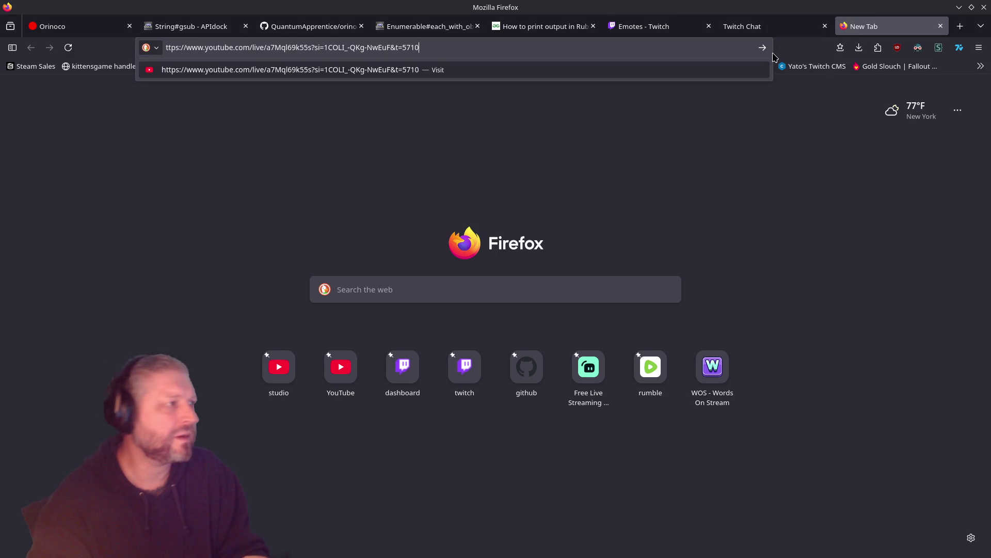
Load the YouTube stream, play it at 1080p quality, and switch the player to full screen
key(Return)
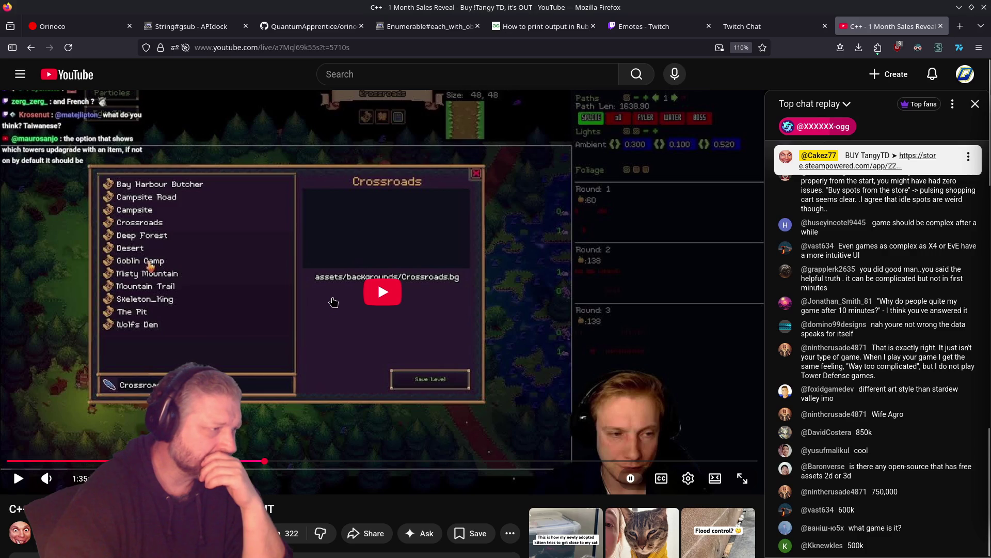
click(298, 291)
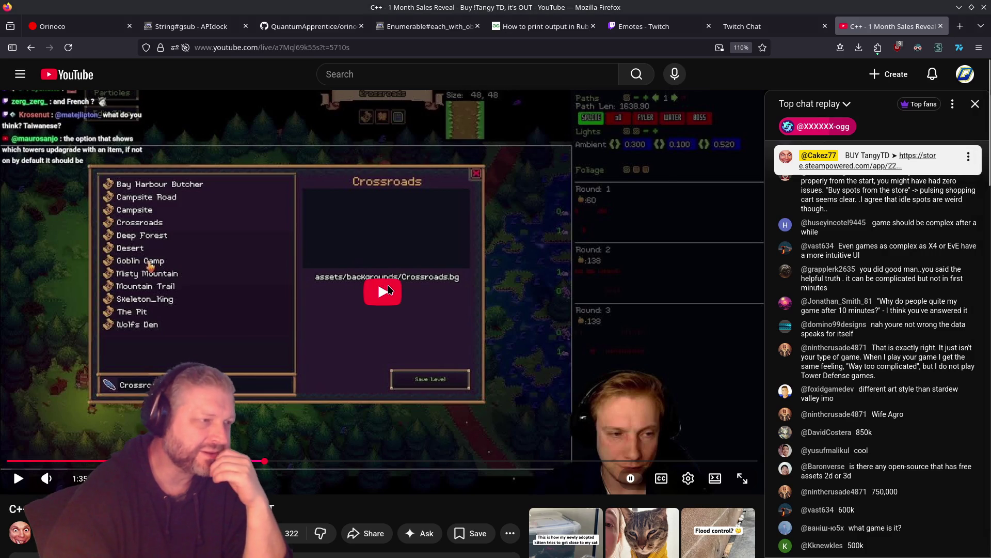
click(688, 478)
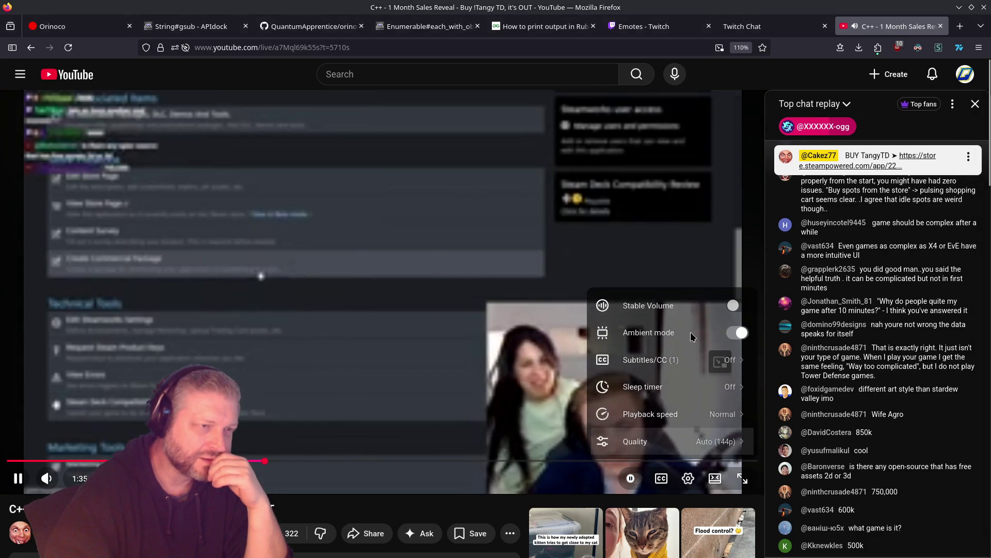
click(708, 443)
click(666, 279)
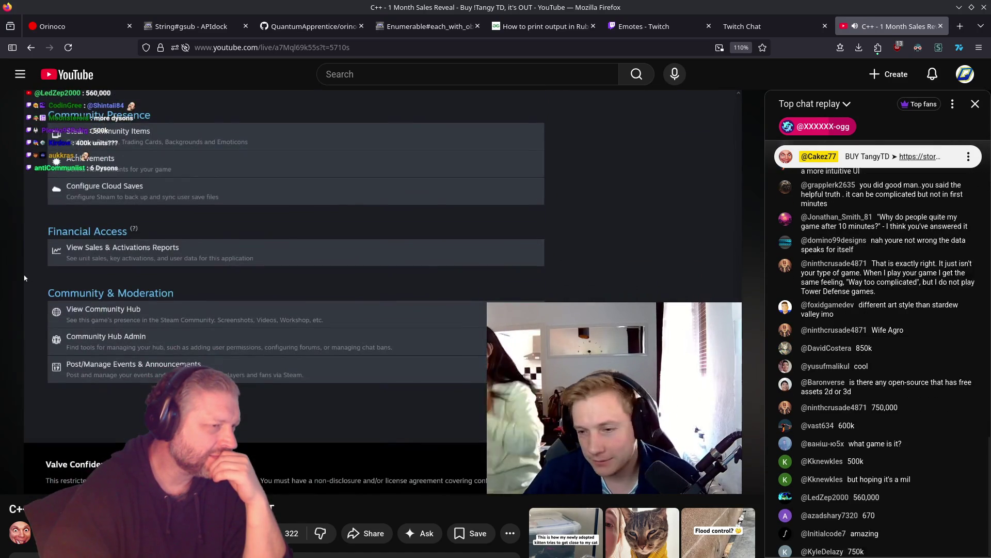
mouse_move(306, 482)
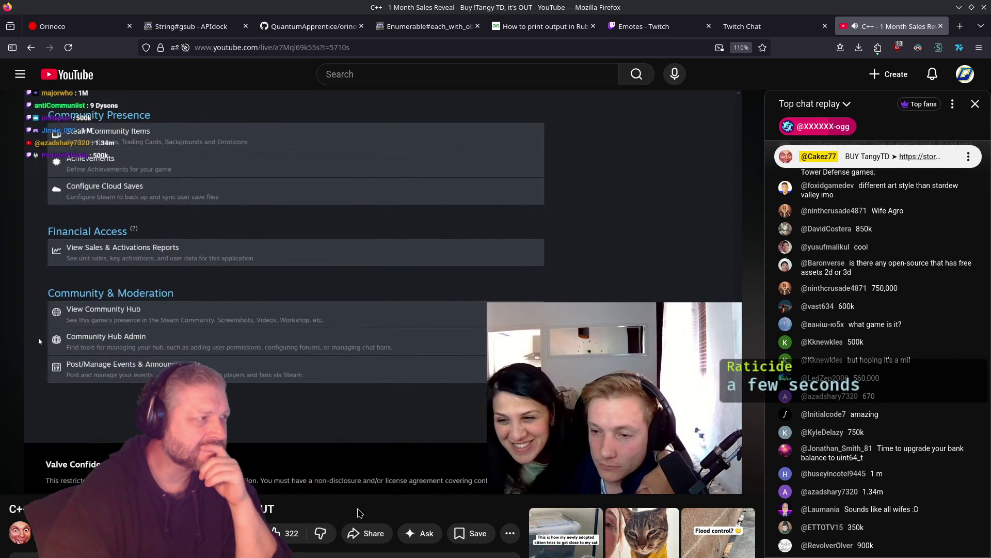
key(f)
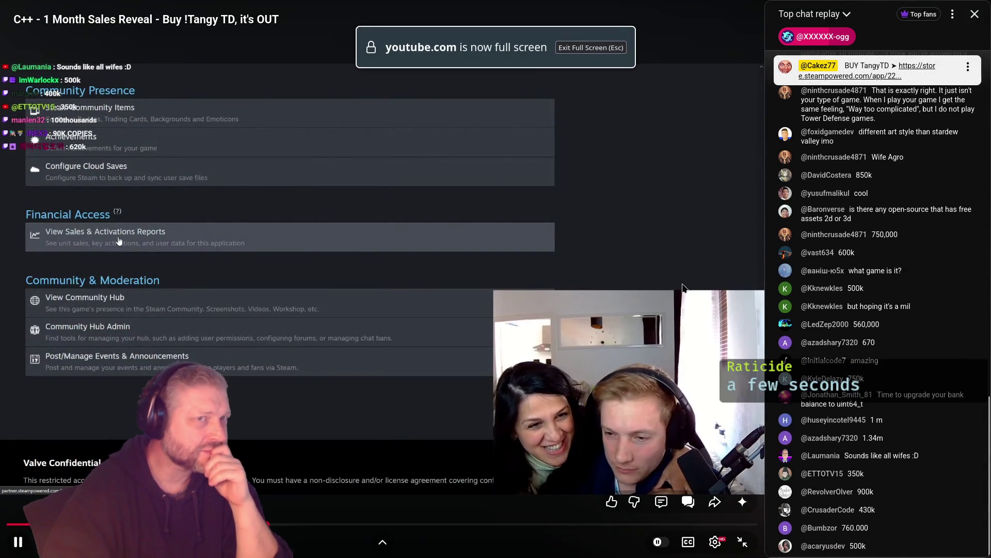
Hide the chat replay, pause the stream, and leave full screen
click(975, 14)
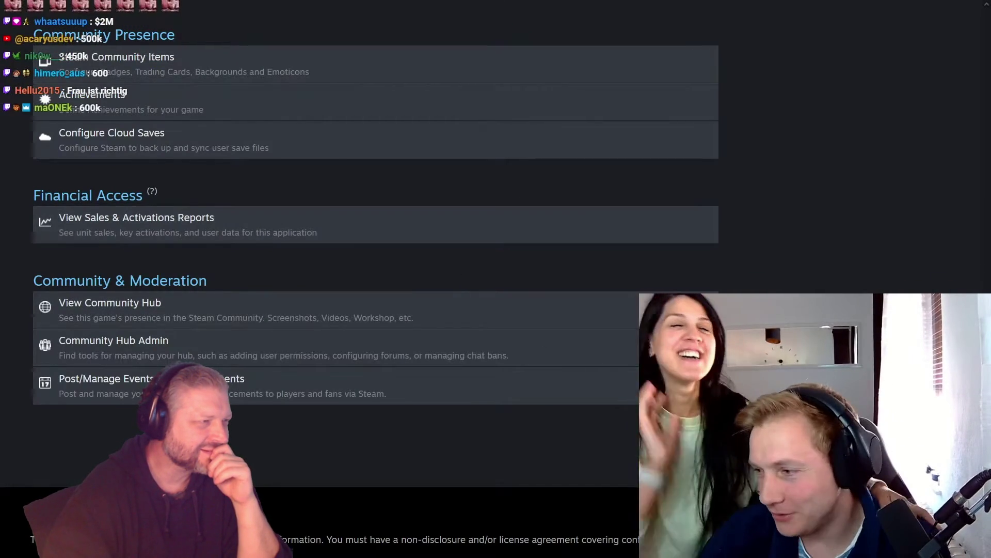
mouse_move(563, 551)
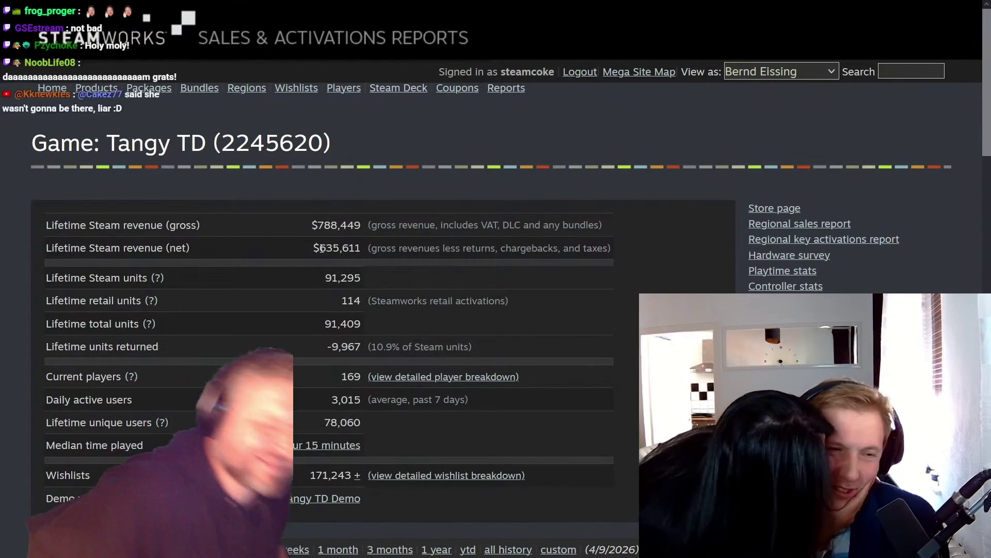
mouse_move(904, 221)
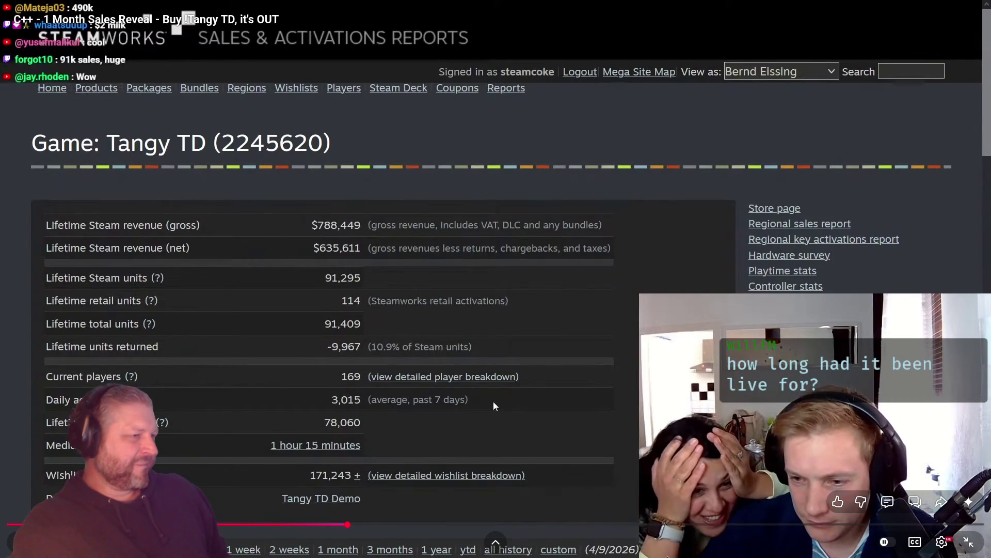
click(525, 389)
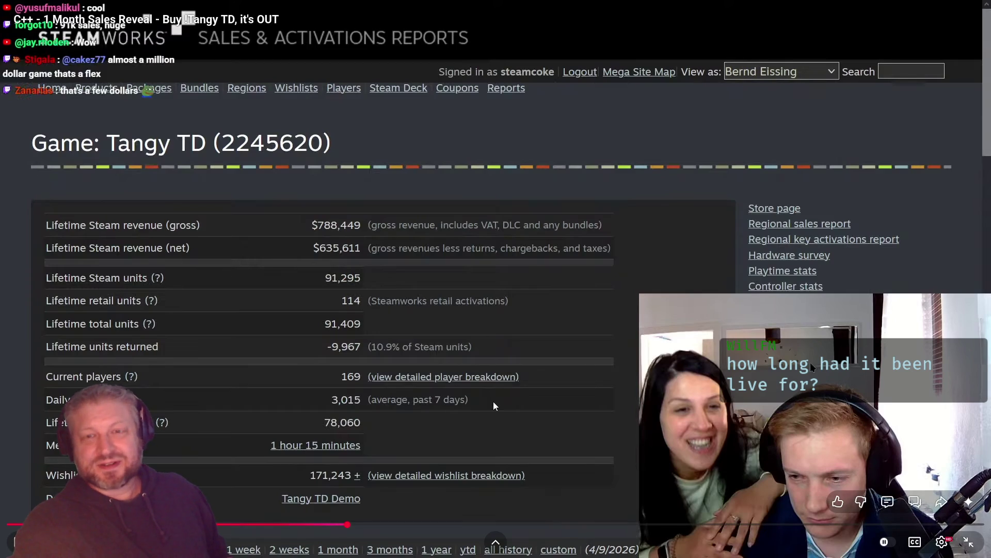
click(969, 542)
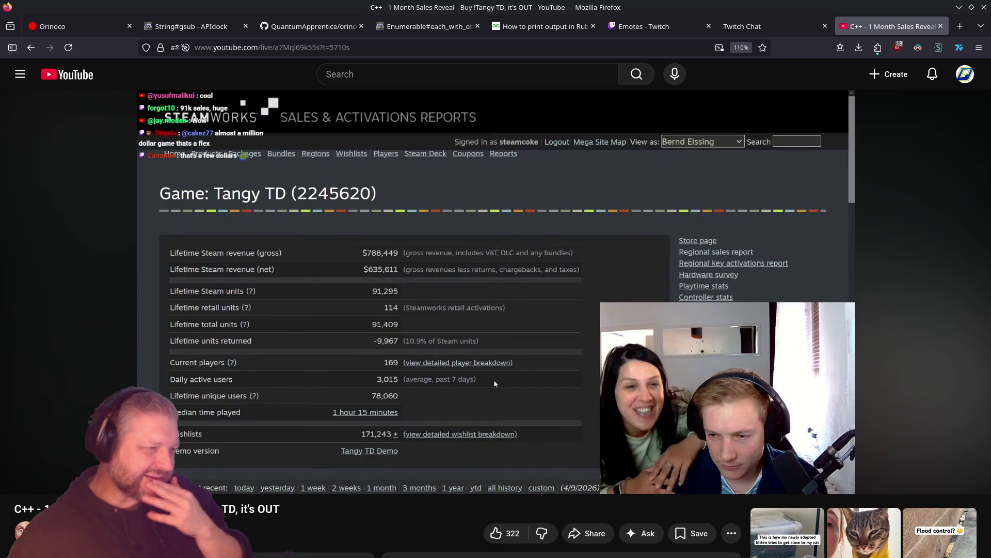
Pause the video and close the sales-reveal stream tab
click(389, 424)
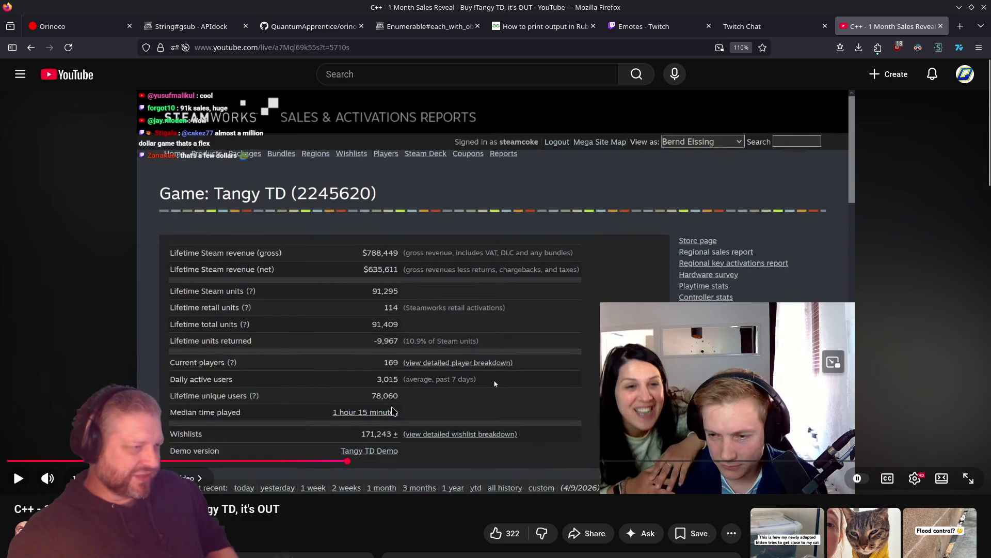
scroll(316, 466, down, 3)
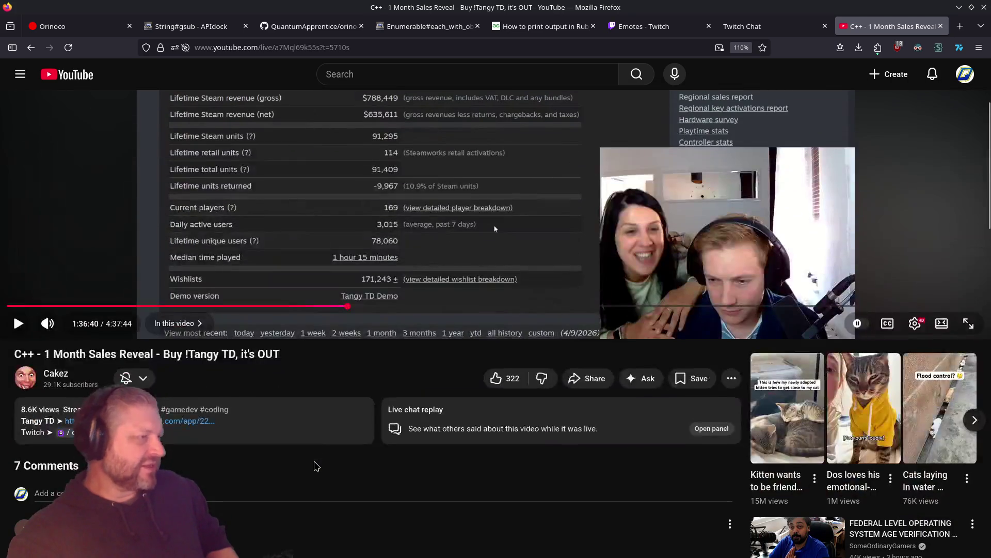
scroll(315, 466, up, 3)
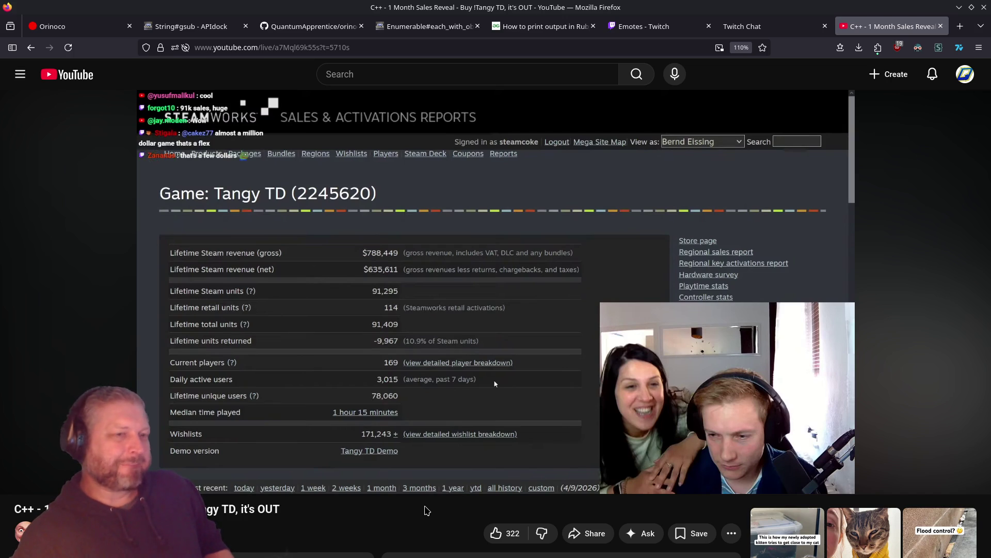
click(941, 26)
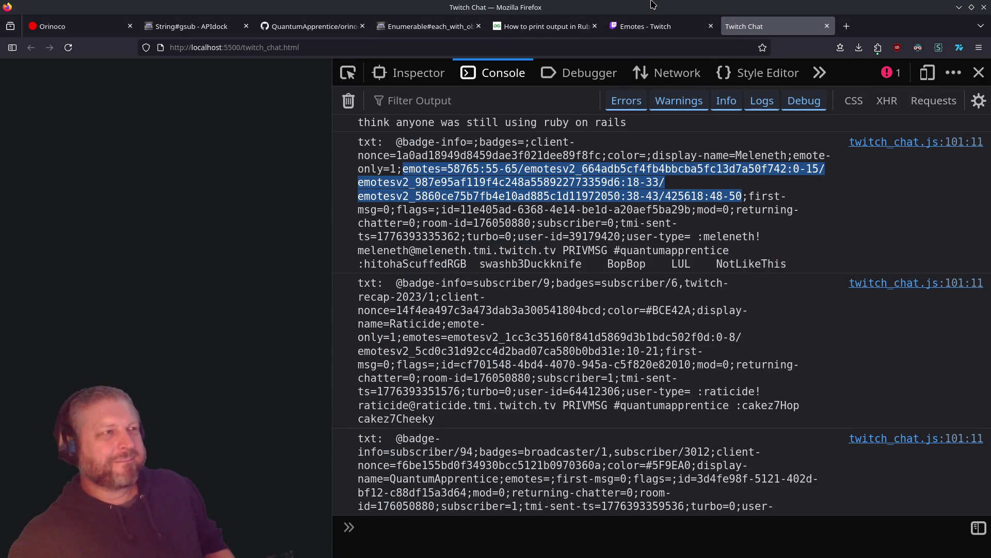
double_click(652, 4)
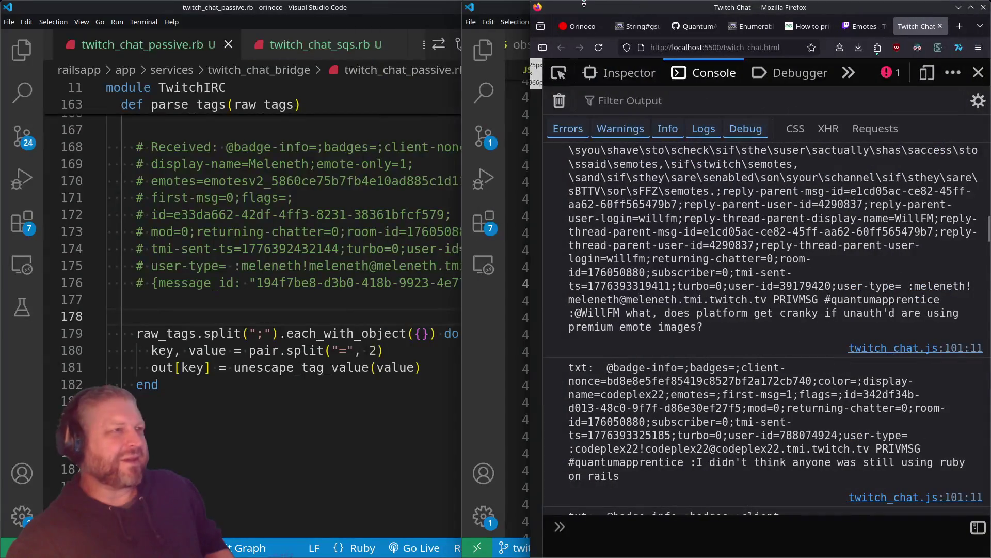
double_click(613, 10)
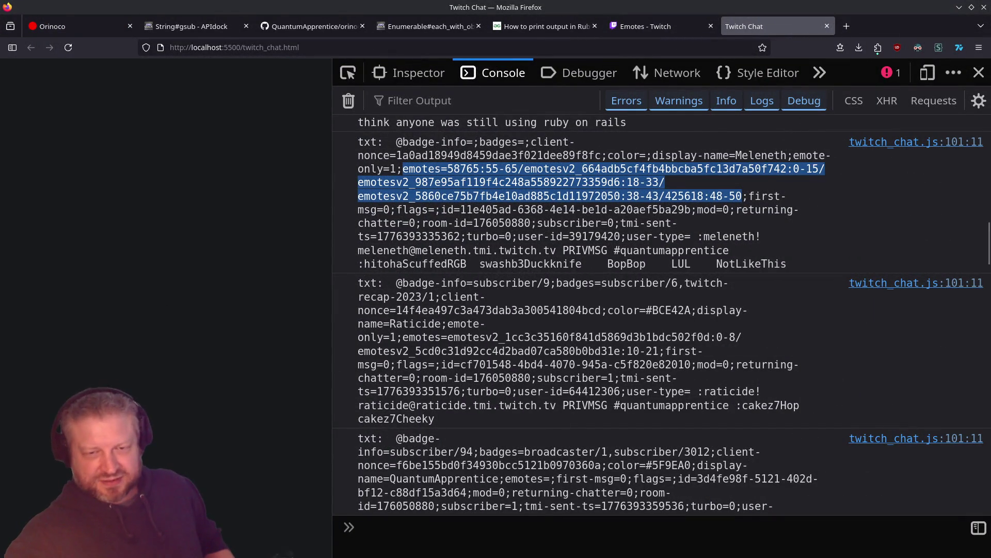
key(alt+Tab)
mouse_move(884, 251)
mouse_down()
mouse_move(774, 268)
mouse_move(671, 234)
mouse_move(677, 251)
mouse_up()
triple_click(677, 251)
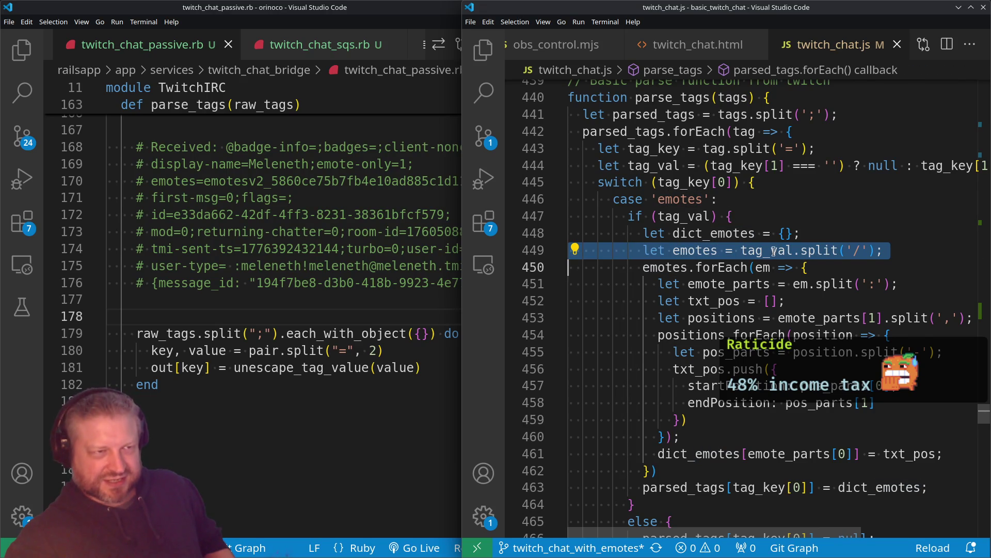
double_click(662, 269)
mouse_move(889, 249)
mouse_down()
mouse_move(718, 267)
mouse_move(733, 250)
mouse_up()
key(alt+Tab)
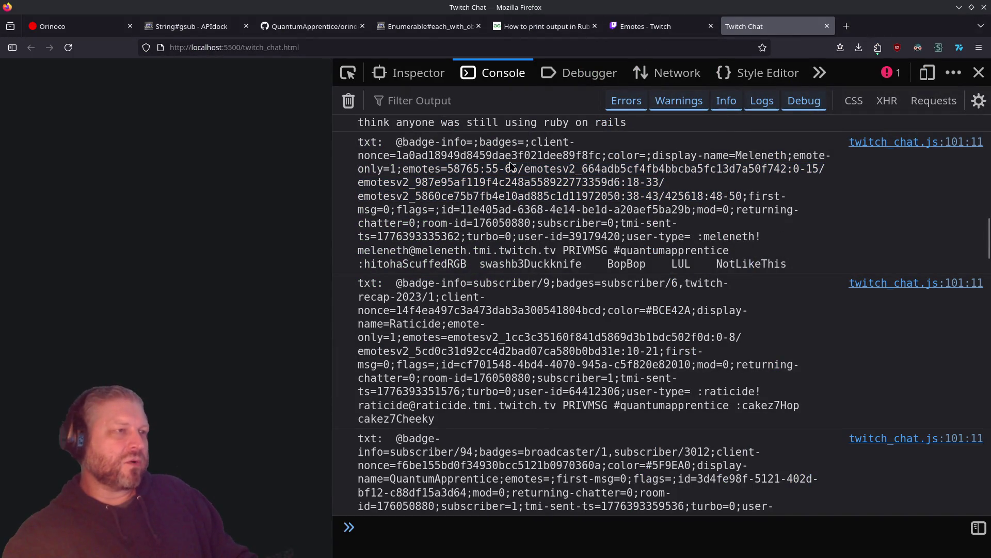
Highlight each logged emote entry: 58765:55-65, 0-15, 18-33, 38-43 and 425618:48-50
click(515, 167)
key(shift+Left)
key(shift+Left)
key(shift+Left)
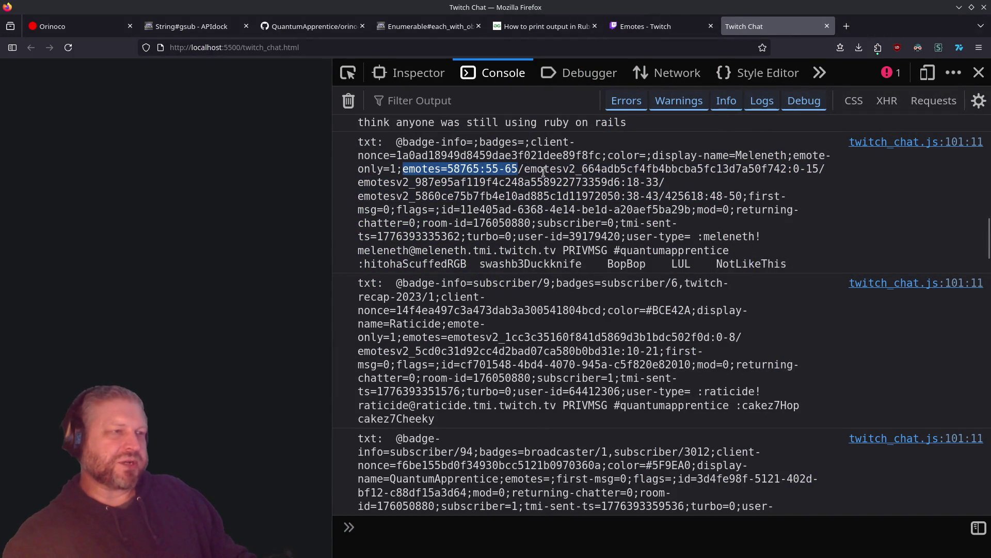
double_click(543, 172)
mouse_move(542, 172)
mouse_down()
mouse_move(811, 157)
mouse_move(816, 166)
mouse_up()
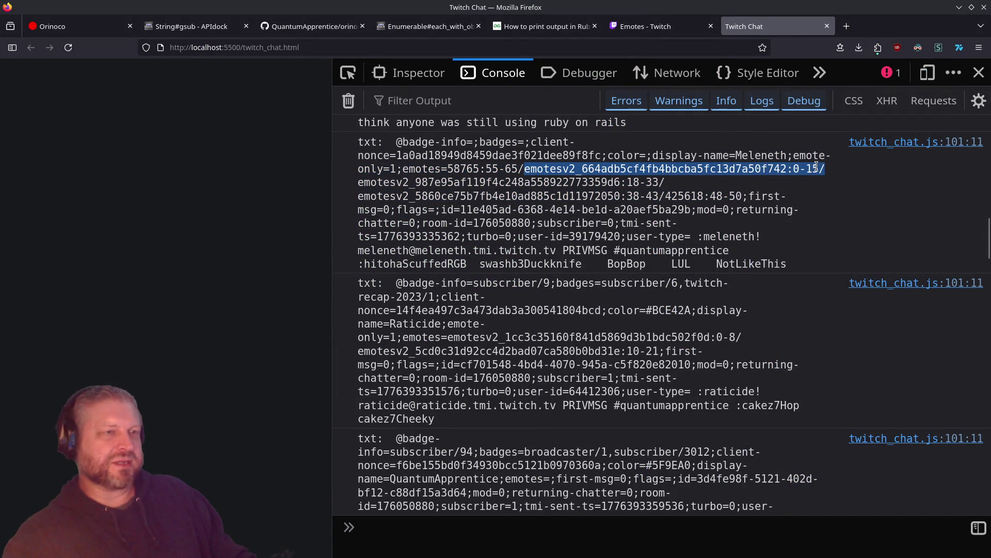
double_click(399, 183)
drag(399, 183, 662, 184)
double_click(416, 197)
drag(415, 197, 736, 196)
double_click(695, 197)
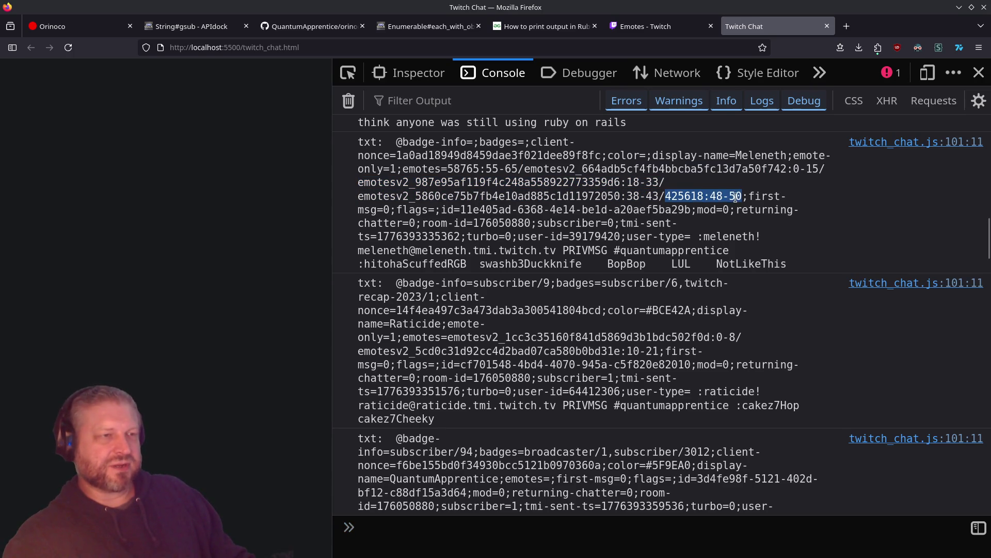
drag(447, 170, 517, 171)
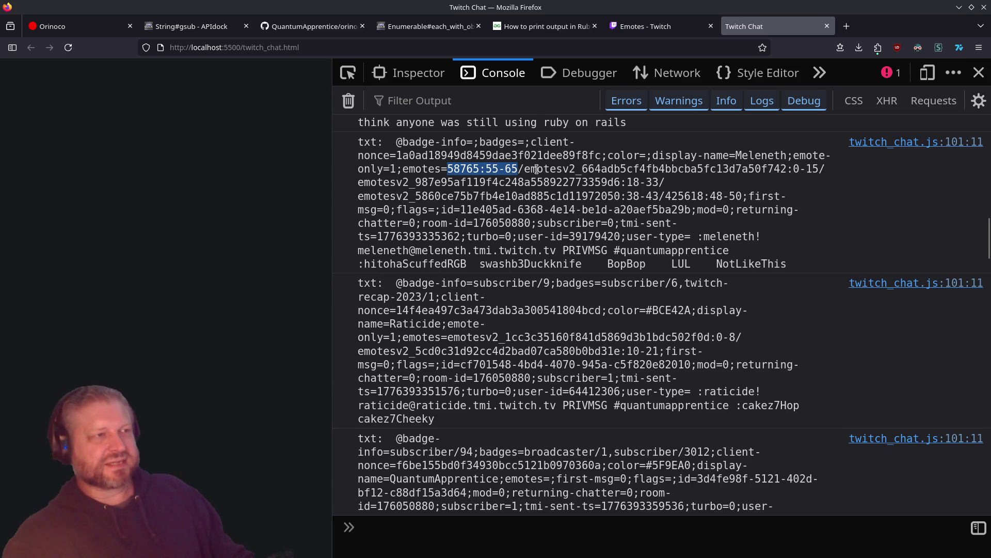
mouse_move(524, 169)
mouse_down()
mouse_move(666, 196)
mouse_move(815, 168)
mouse_up()
Recheck the emote ids and ranges, the color-through-mod tags, and the emotesv2 id before returning to VS Code
click(406, 179)
mouse_move(406, 181)
mouse_down()
mouse_move(653, 170)
mouse_move(651, 183)
mouse_up()
click(591, 201)
drag(590, 200, 742, 196)
drag(666, 196, 736, 195)
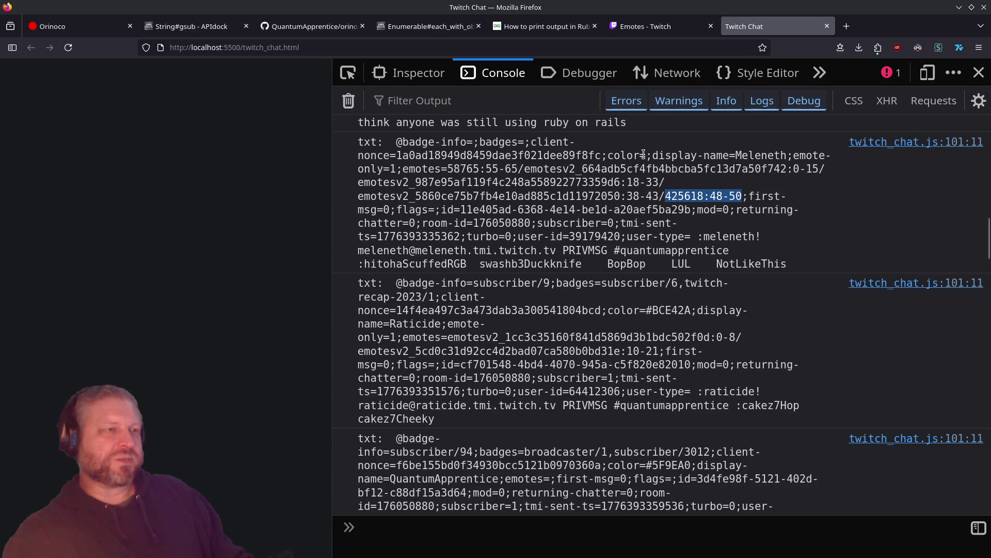
mouse_move(613, 156)
mouse_down()
mouse_move(632, 209)
mouse_move(746, 225)
mouse_move(729, 212)
mouse_move(712, 220)
mouse_up()
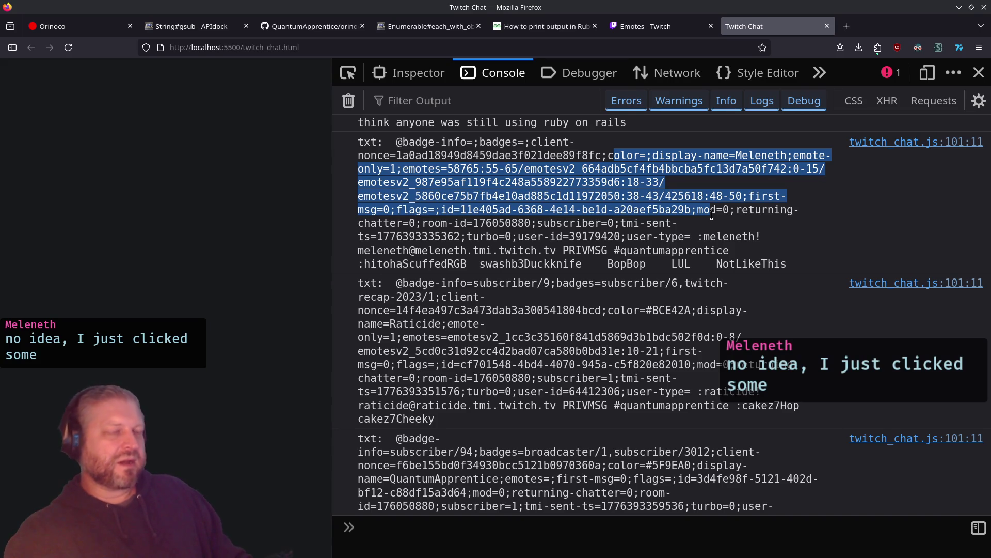
click(712, 214)
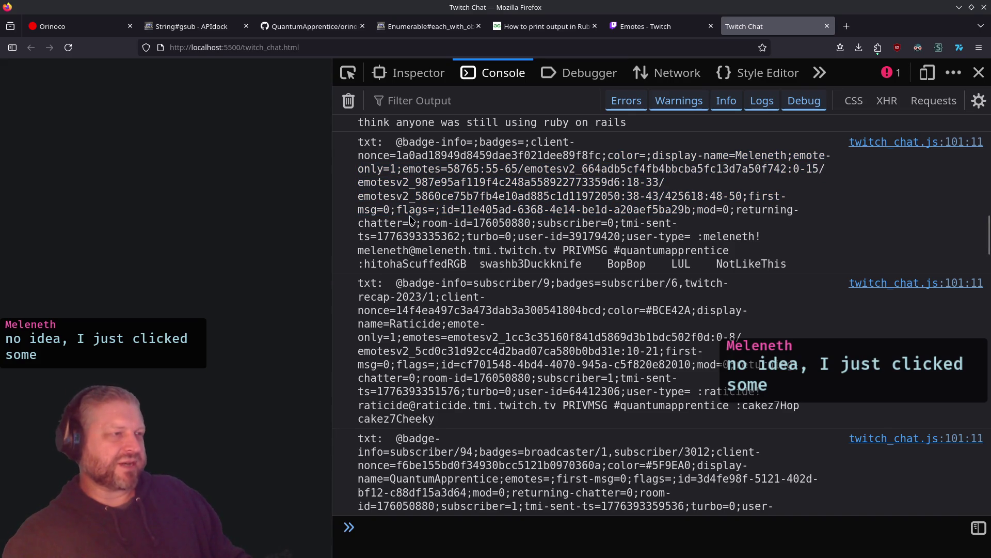
drag(742, 196, 667, 197)
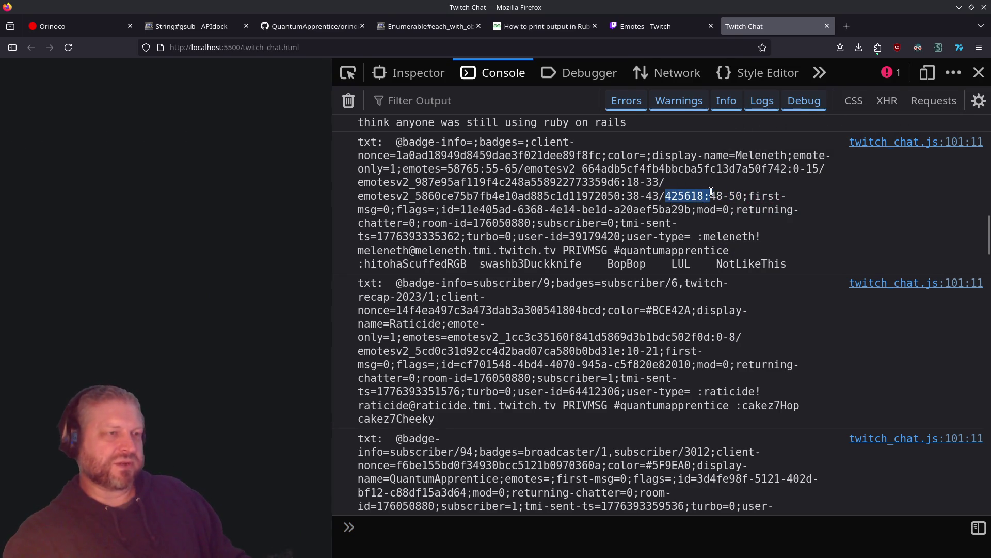
double_click(567, 182)
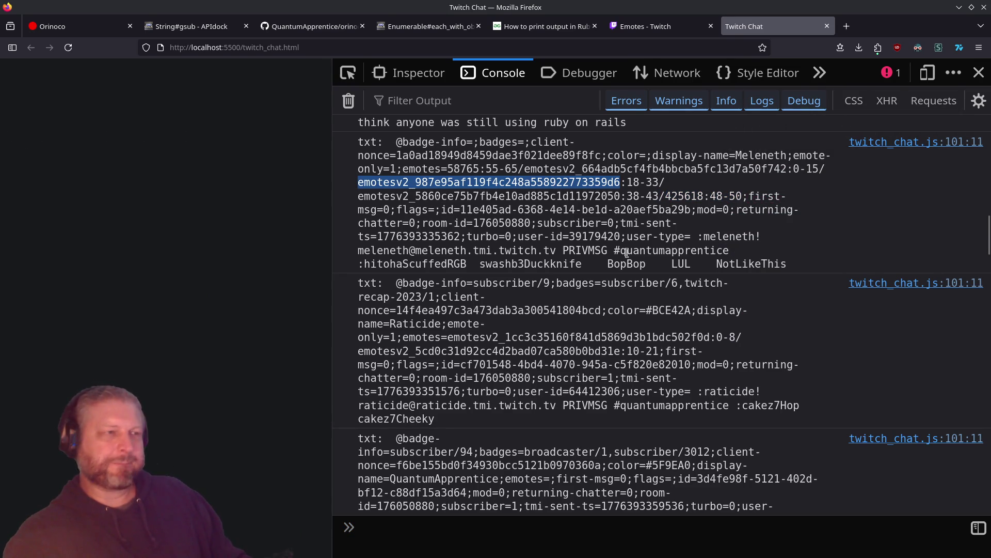
click(716, 195)
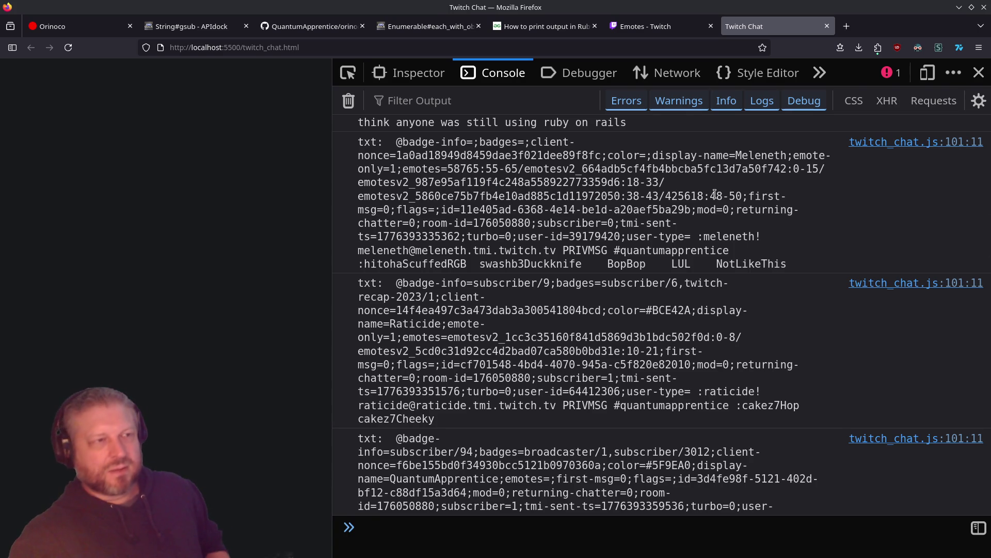
mouse_move(626, 195)
mouse_down()
mouse_move(659, 196)
mouse_move(629, 182)
mouse_move(660, 182)
mouse_up()
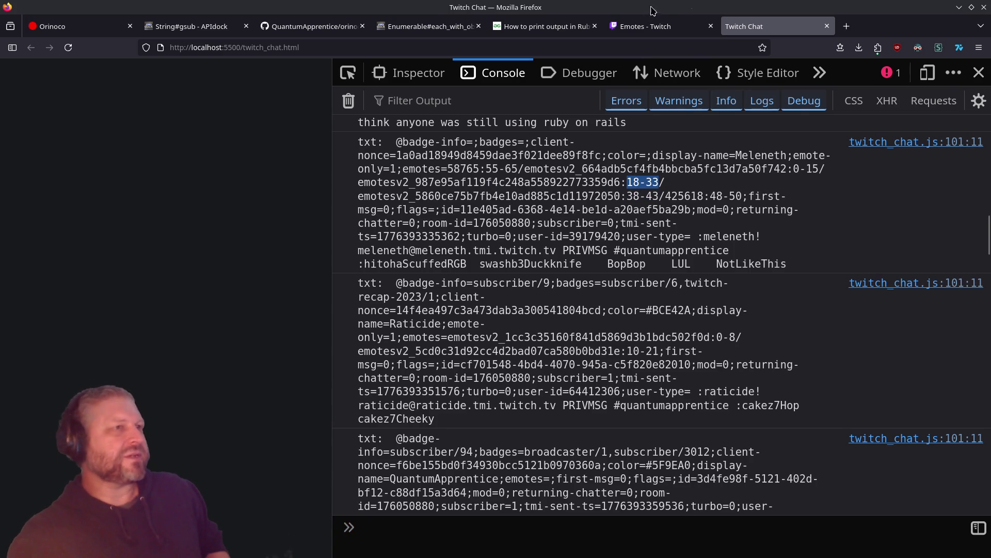
key(alt+Tab)
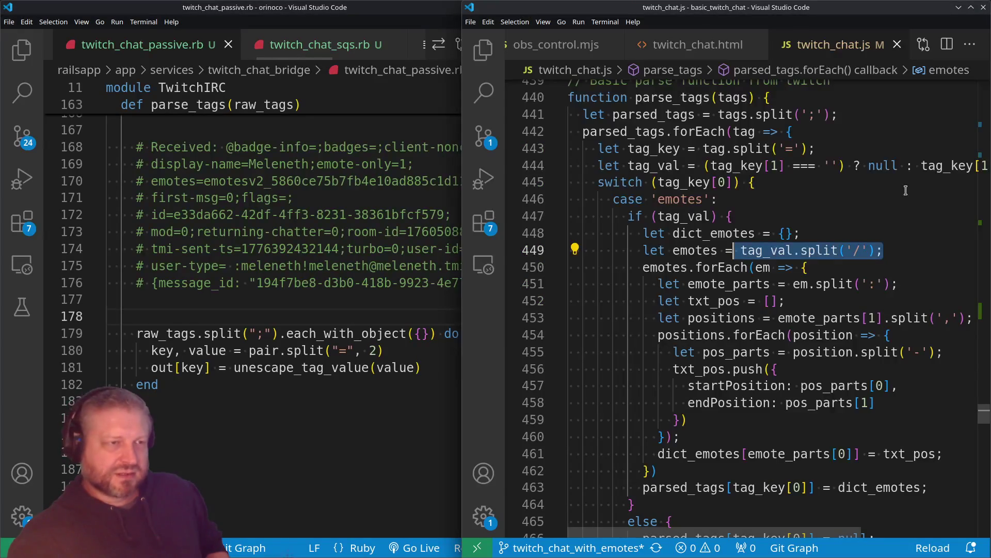
Select the emote_parts split on line 451 and the txt_pos declaration on line 452
drag(884, 284, 656, 292)
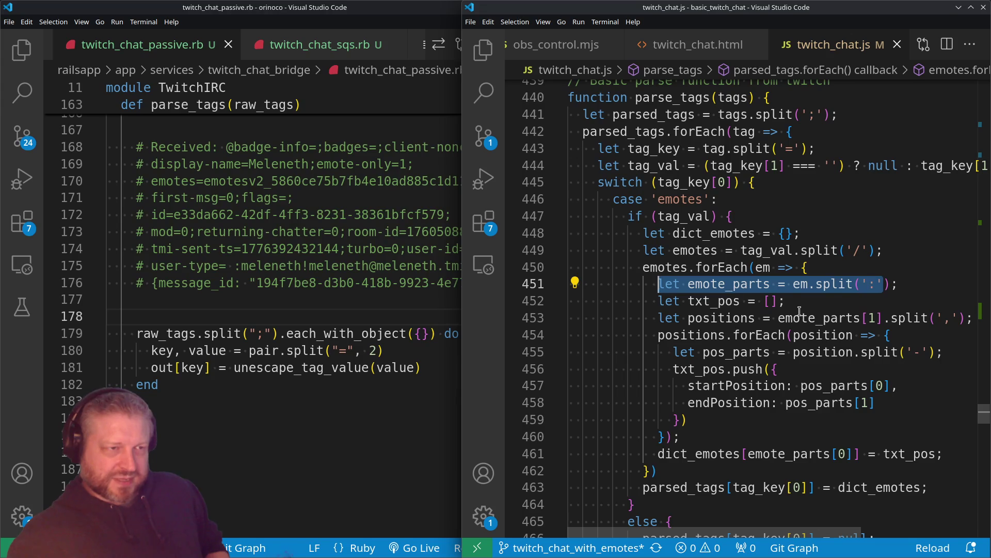
drag(785, 300, 658, 301)
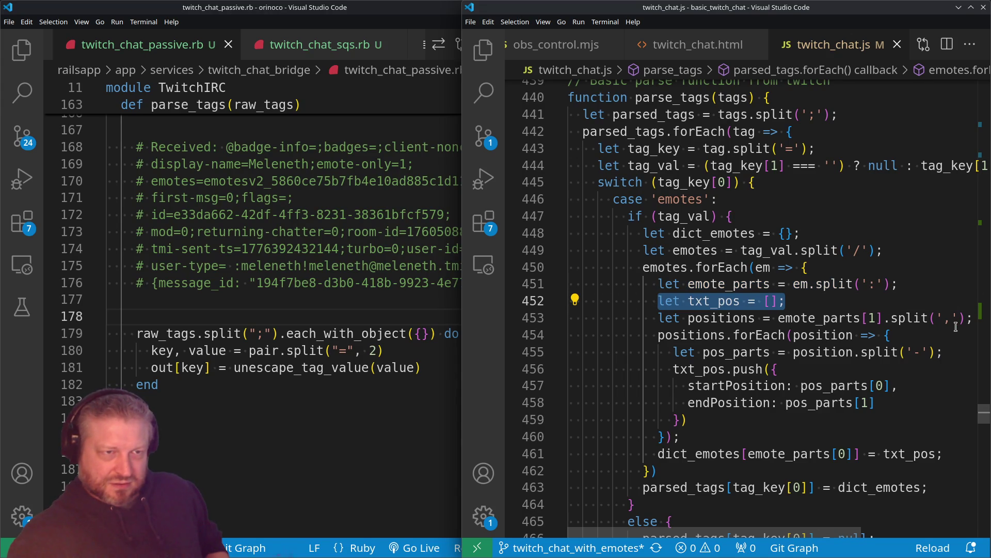
key(alt+Tab)
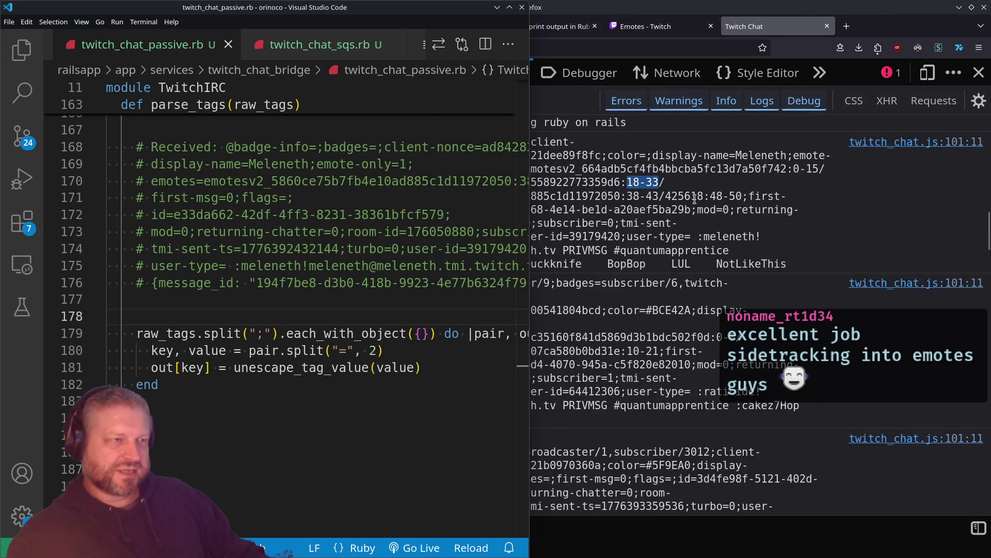
click(684, 172)
key(alt+Tab)
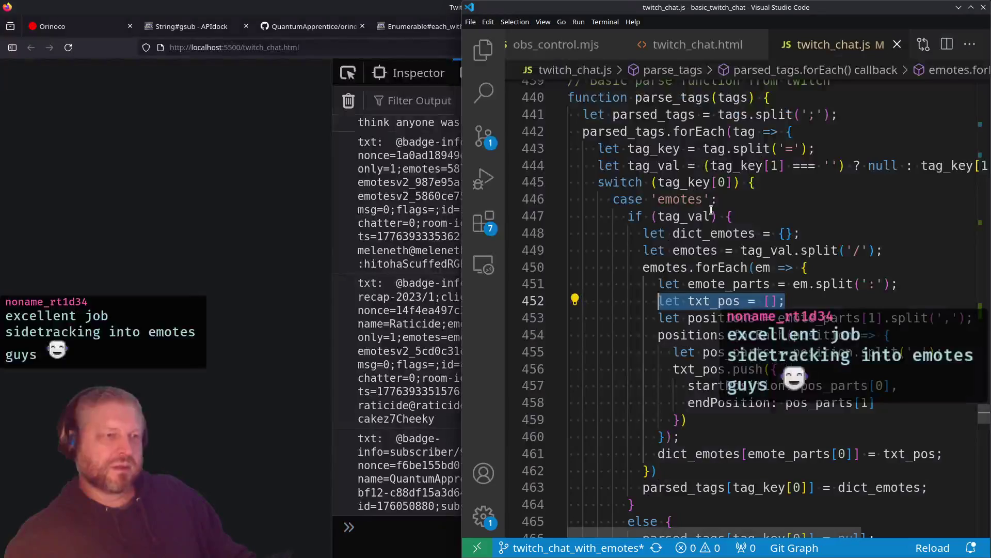
Trace the positions.forEach loop through pos_parts, startPosition, txt_pos, dict_emotes and parsed_tags
drag(658, 334, 902, 333)
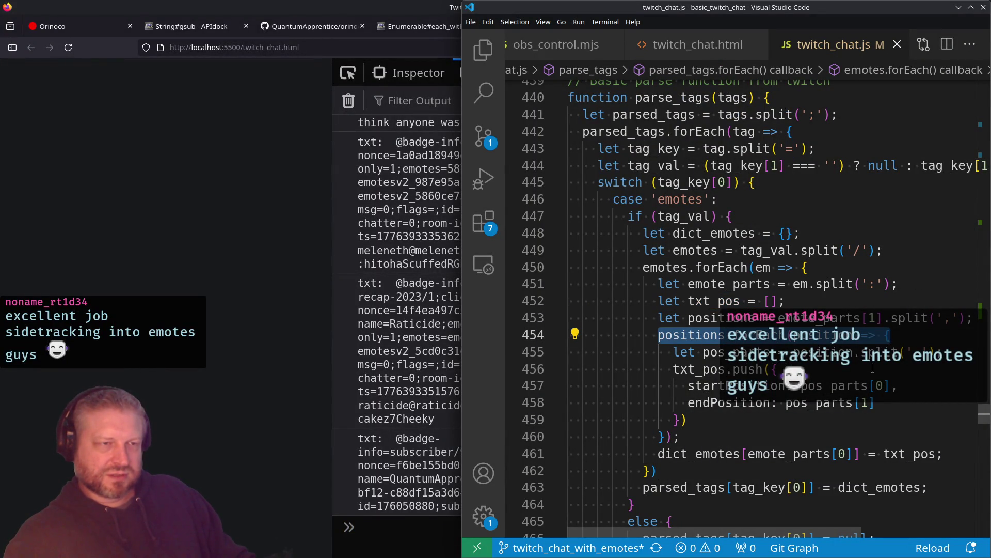
click(736, 356)
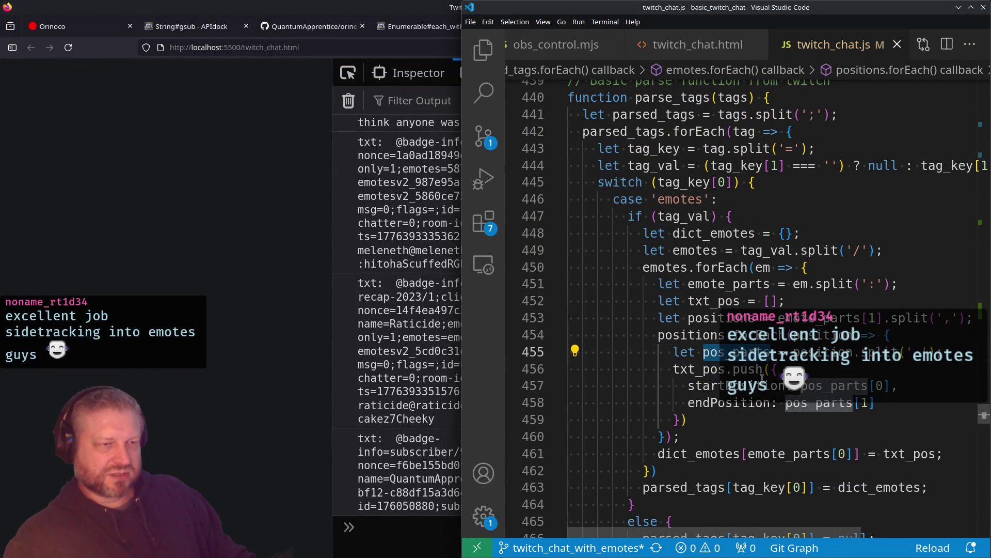
click(884, 386)
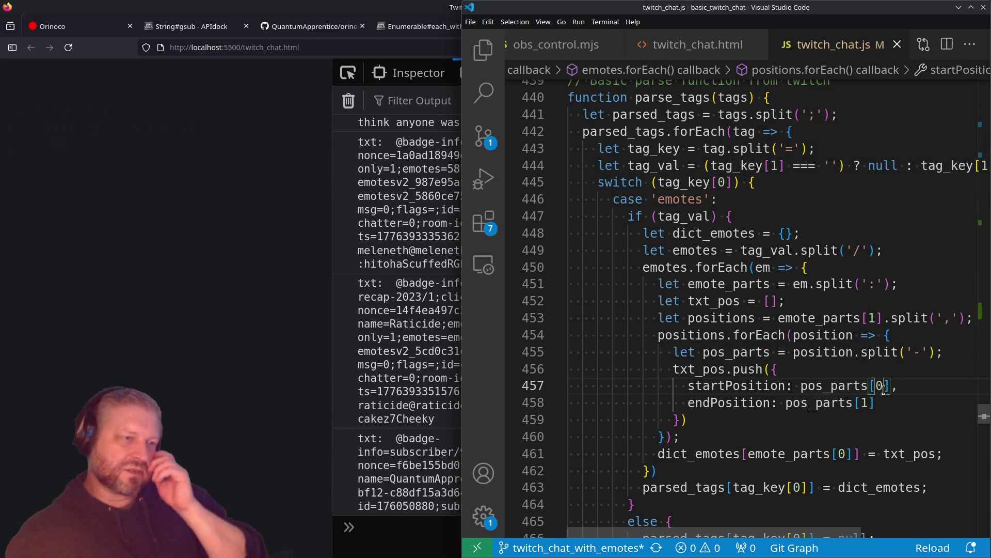
scroll(832, 337, down, 2)
click(727, 316)
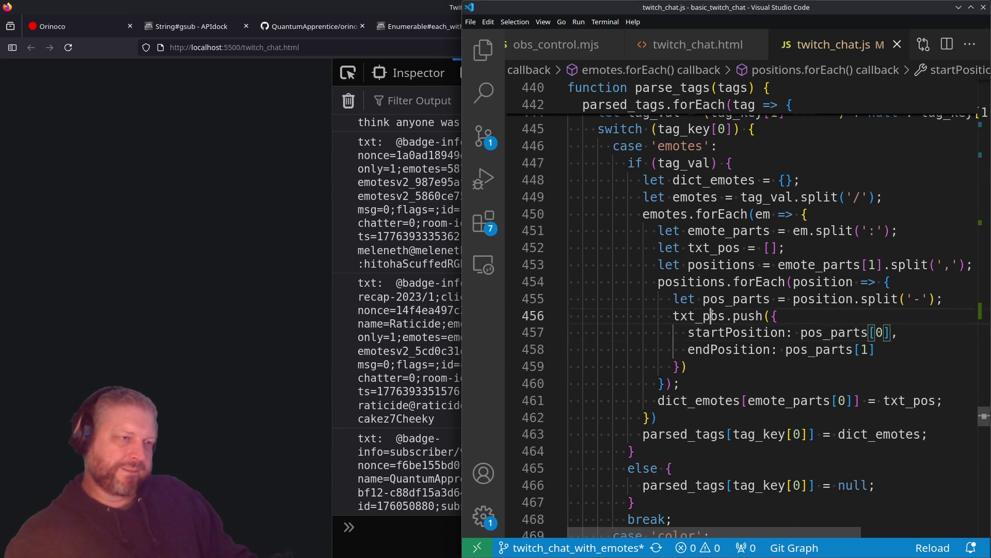
scroll(711, 301, down, 3)
click(711, 313)
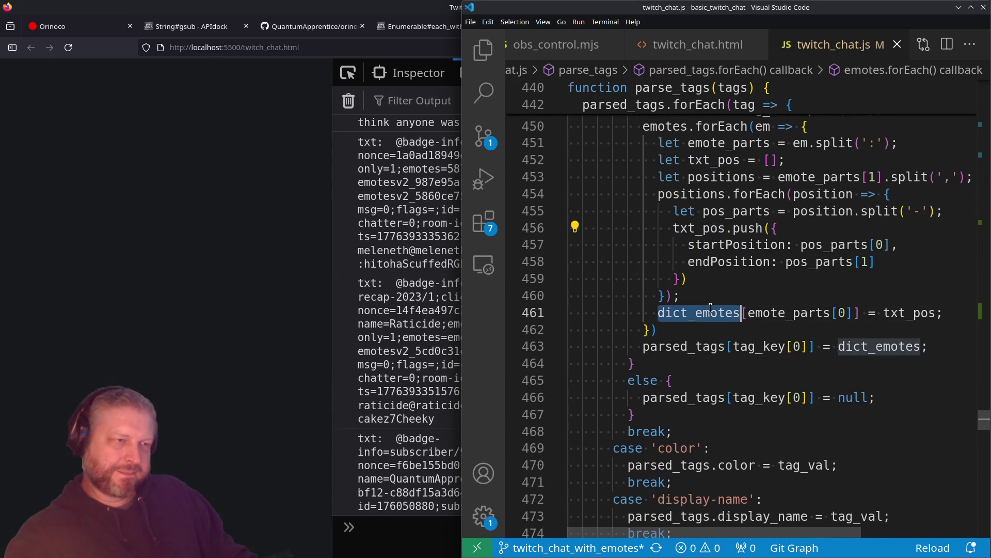
click(704, 349)
scroll(756, 295, down, 3)
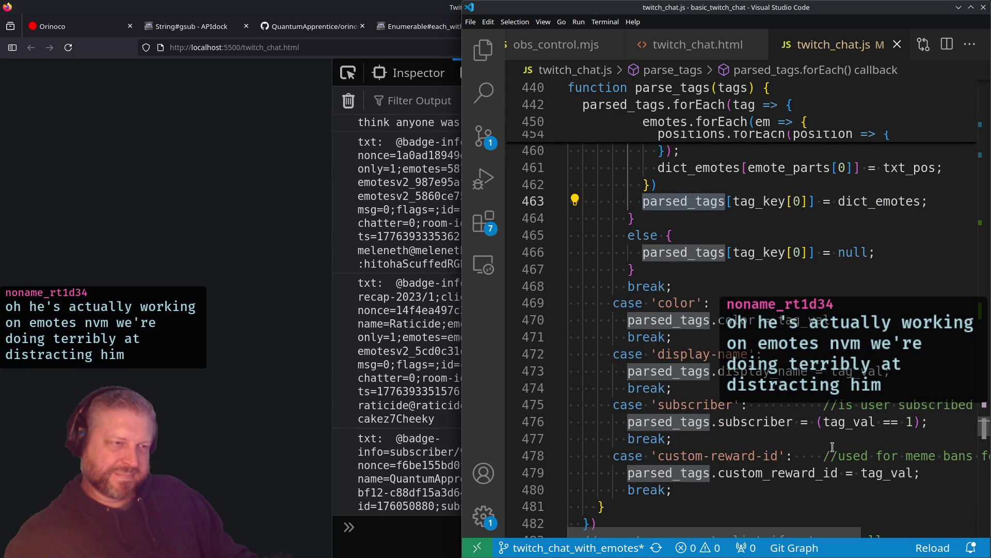
scroll(744, 391, down, 2)
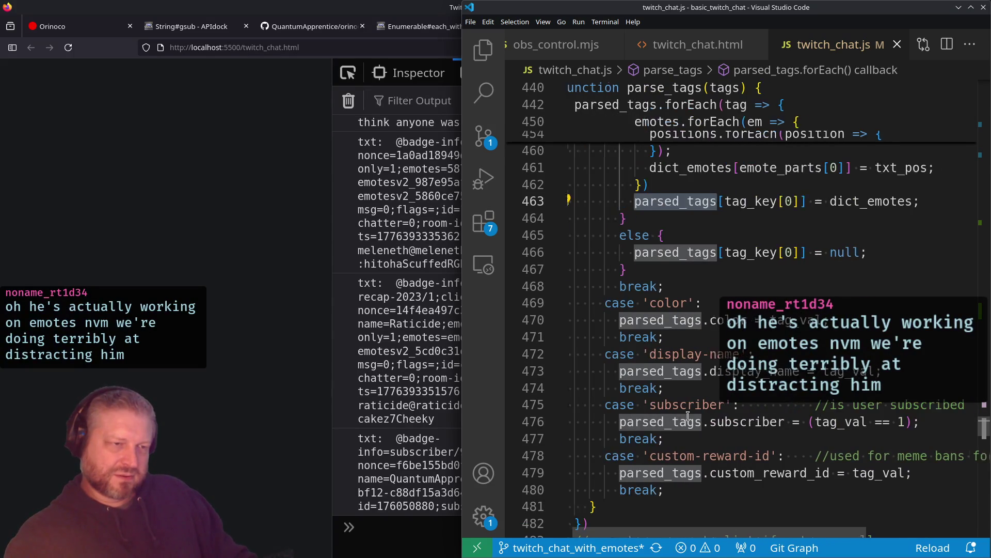
scroll(740, 352, down, 2)
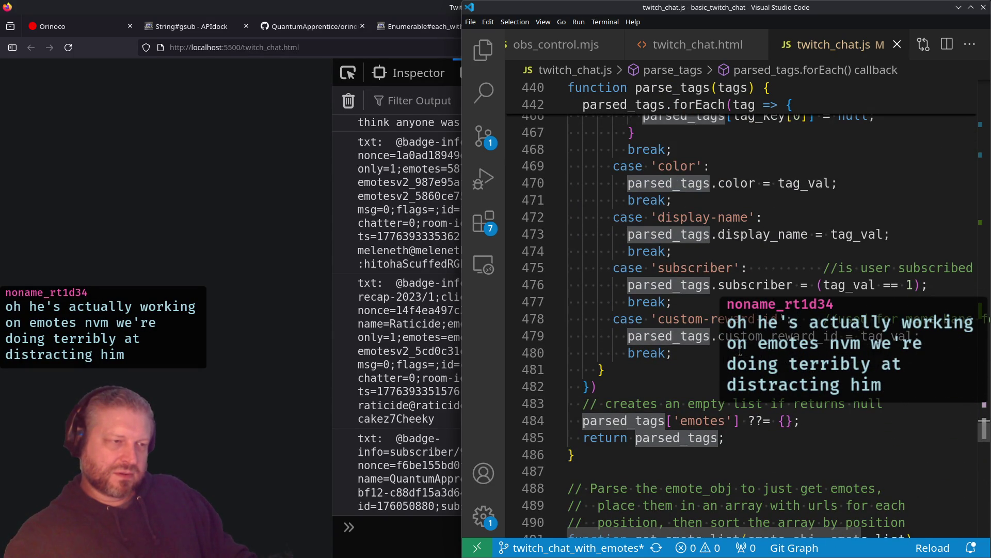
scroll(740, 353, up, 5)
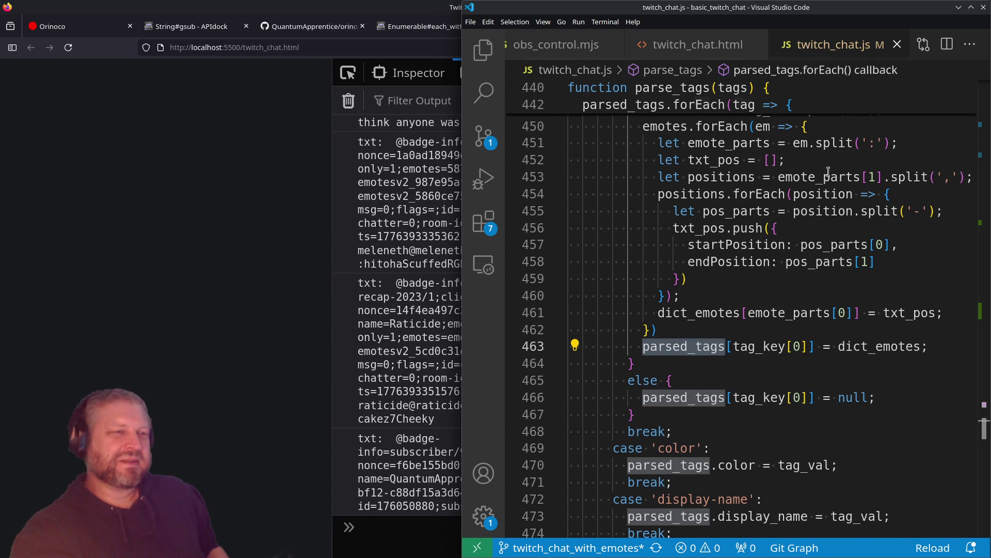
Place the caret after the null assignment, then drag the DevTools splitter left to widen Firefox's console
click(903, 402)
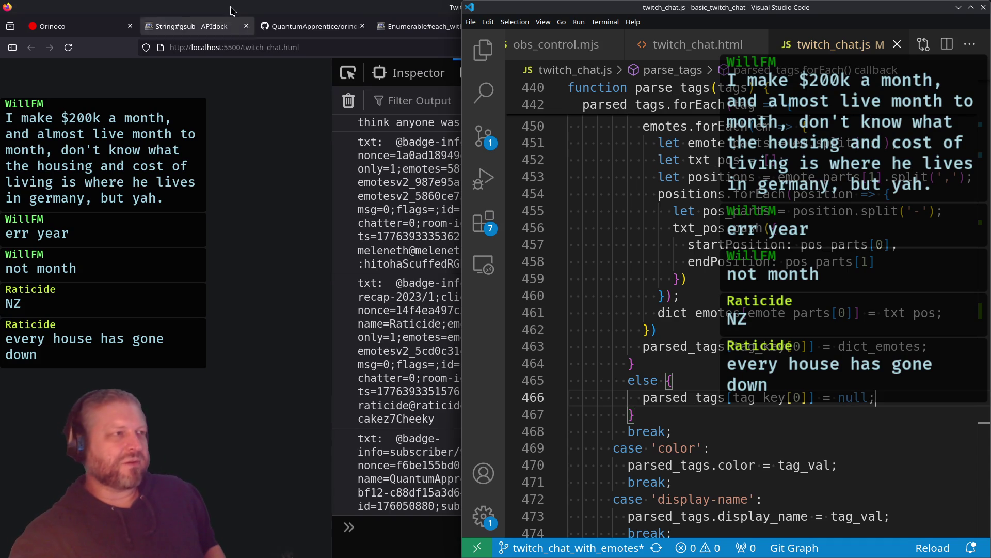
click(331, 66)
drag(331, 66, 262, 66)
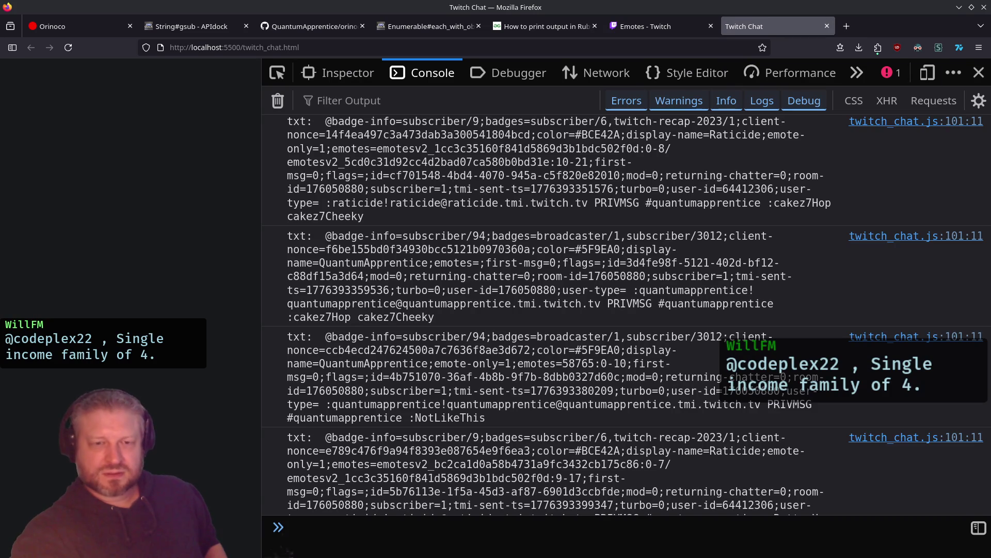
key(alt+Tab)
key(alt+Tab)
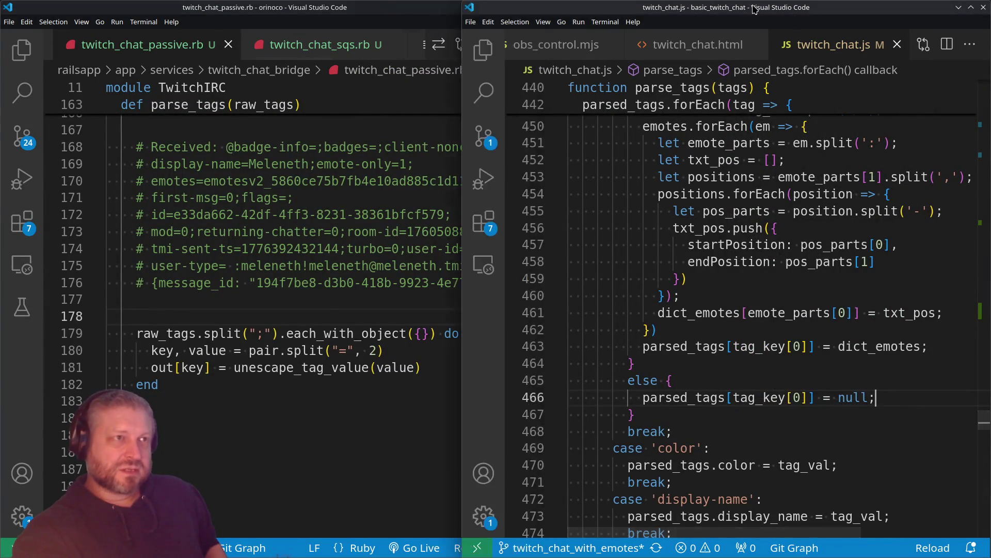
Comment out the per-message console.log on line 101 of twitch_chat.js and save
key(super+Up)
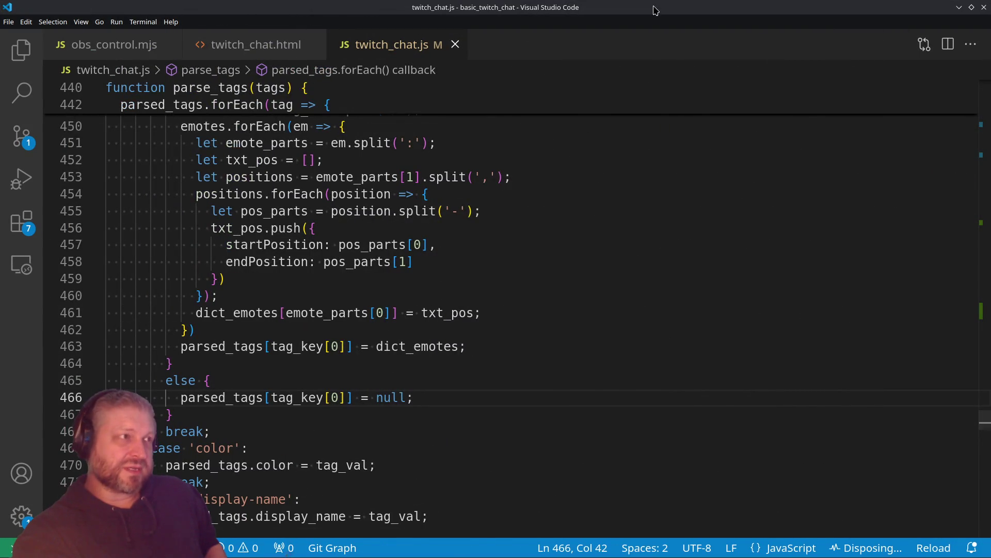
double_click(654, 6)
scroll(807, 202, up, 3)
scroll(807, 202, up, 2)
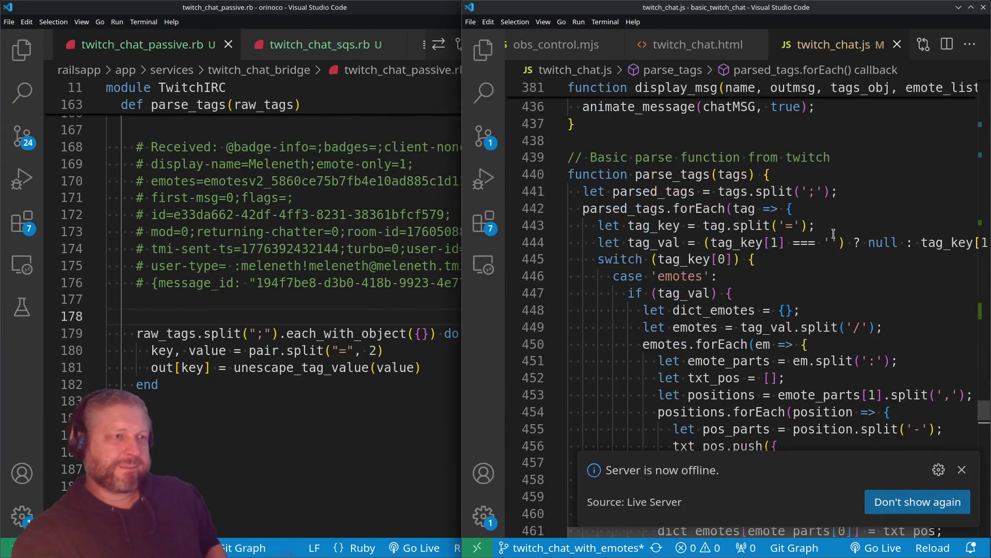
key(ctrl+z)
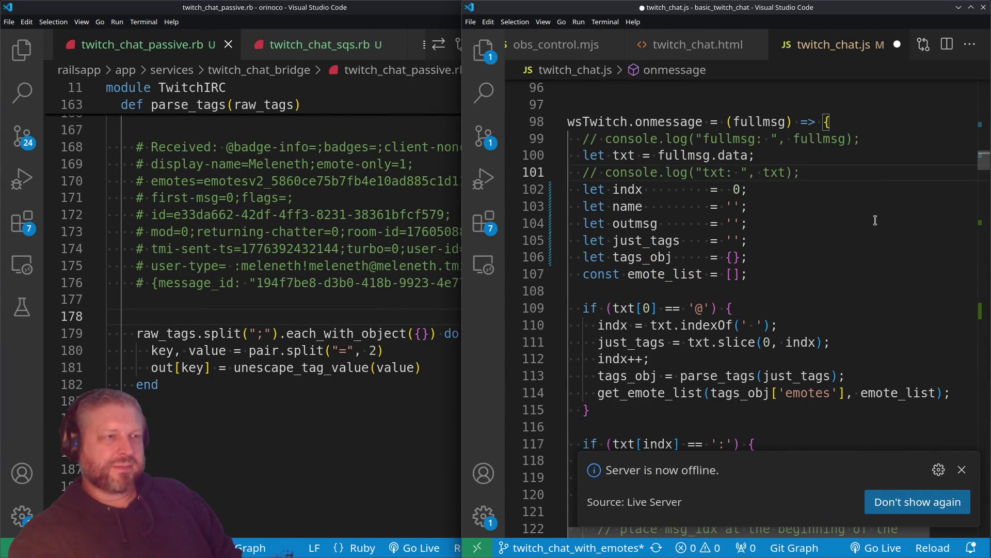
key(ctrl+s)
Bring the twitch_chat_passive.rb Ruby parser window forward and maximize it
key(ctrl+alt+minus)
scroll(860, 307, down, 3)
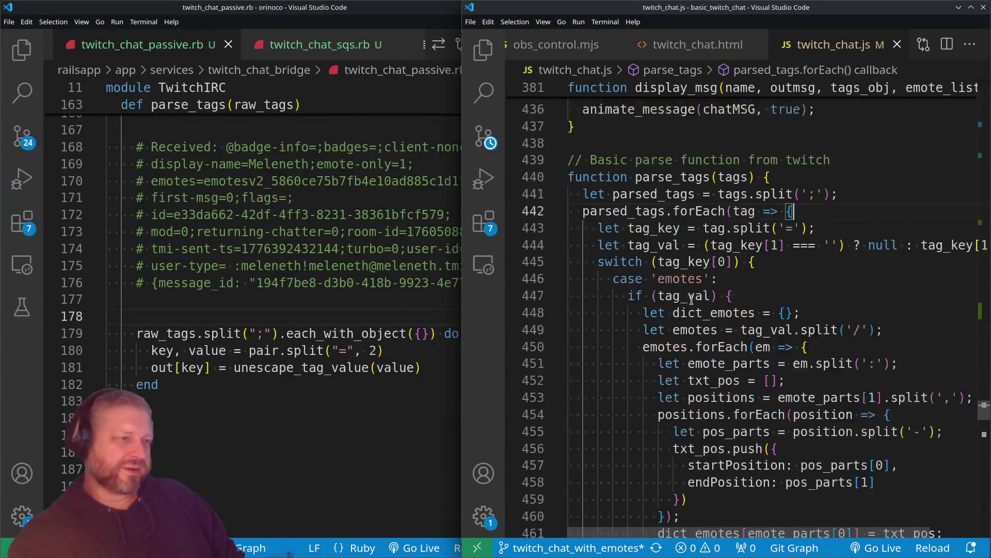
click(318, 307)
scroll(318, 307, down, 2)
scroll(318, 306, up, 2)
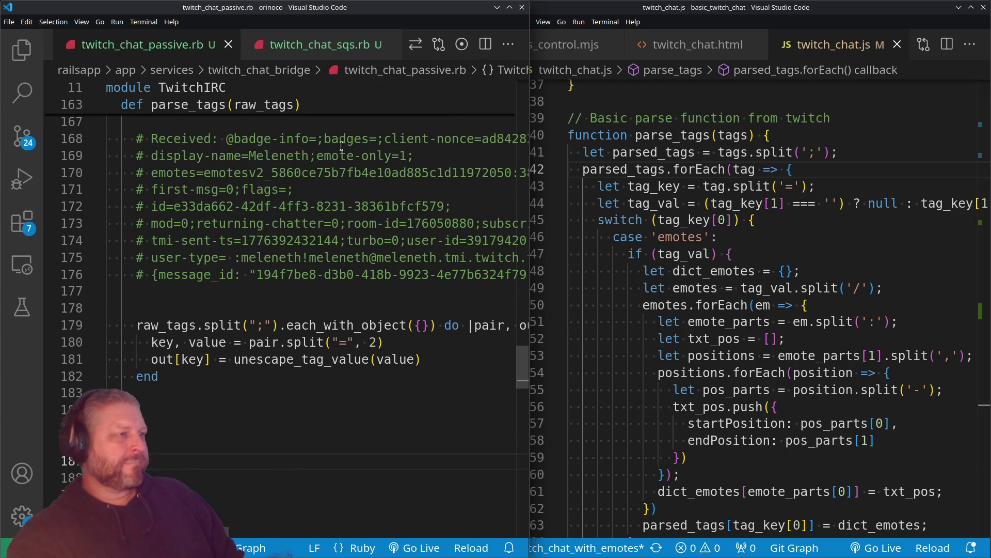
double_click(319, 10)
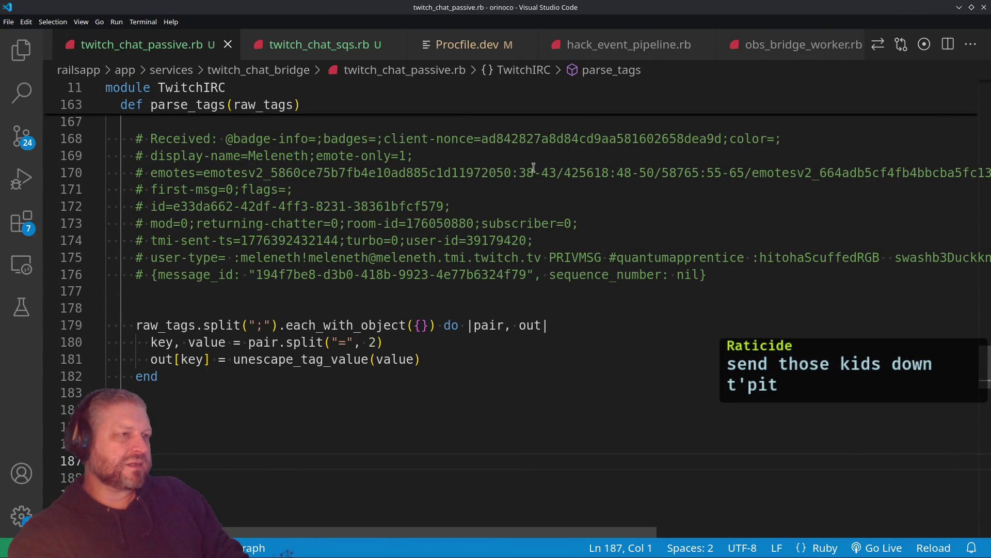
Break the emotes comment after the 38-43/, 55-65/ and 0-15/ entries, each new line starting with '#'
click(565, 169)
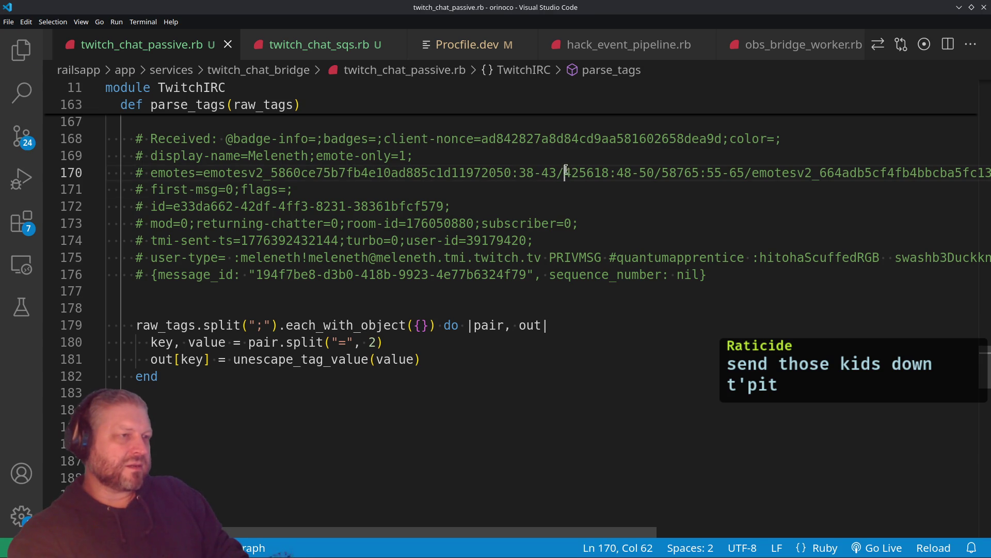
key(Return)
text(#)
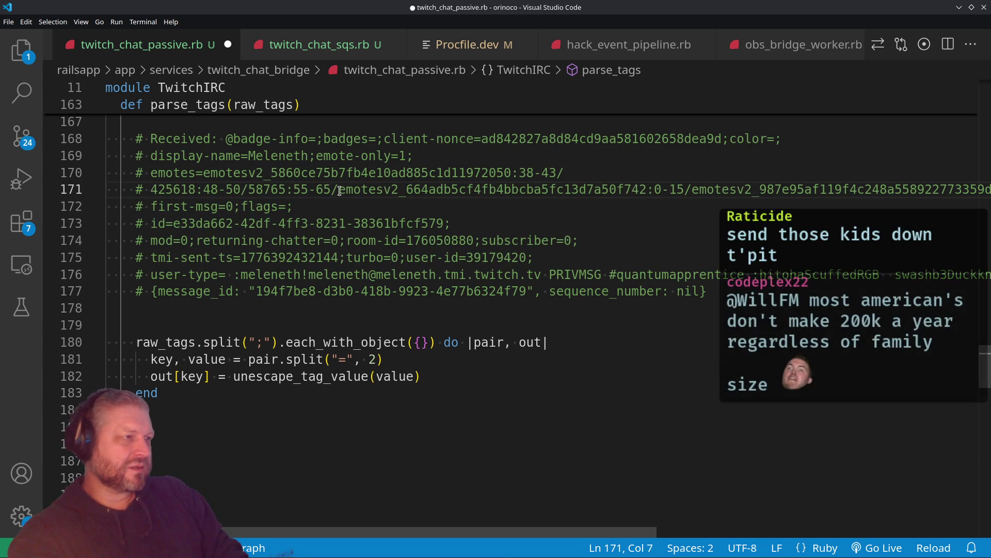
click(338, 190)
key(Return)
text(#)
click(505, 206)
key(Return)
text(#)
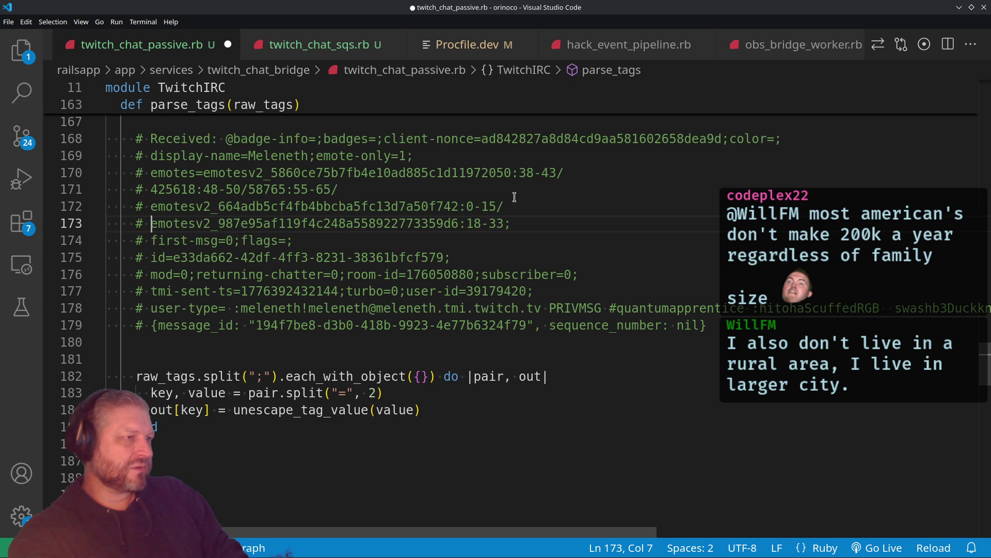
Break after 'emotes=' and the 48-50/ position so every emote sits on its own '#' line
click(209, 172)
key(Return)
text(#)
click(248, 206)
key(Return)
text(#)
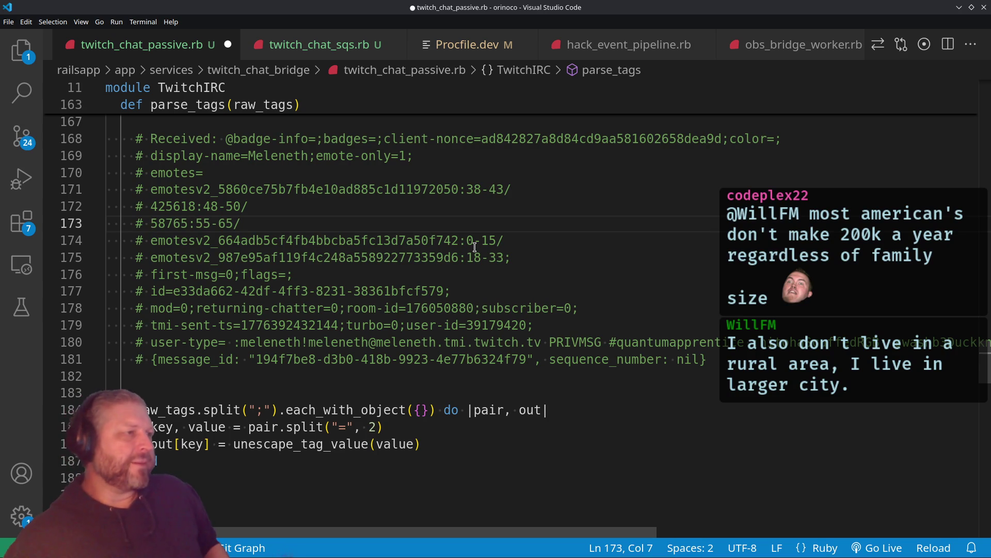
Pad the emote block with blank '#' lines above and below, then save twitch_chat_passive.rb
click(528, 249)
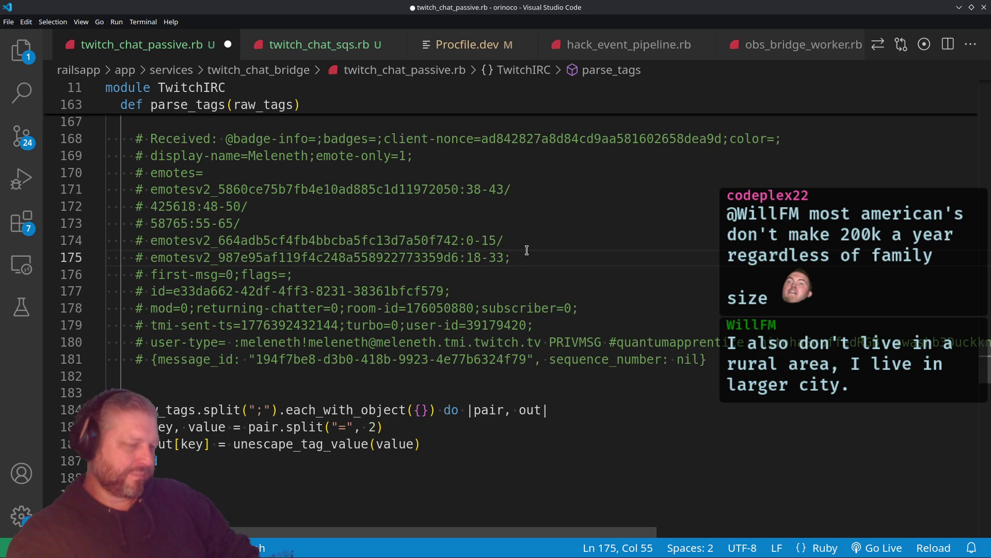
key(Return)
text(#)
key(Return)
text(#)
click(525, 175)
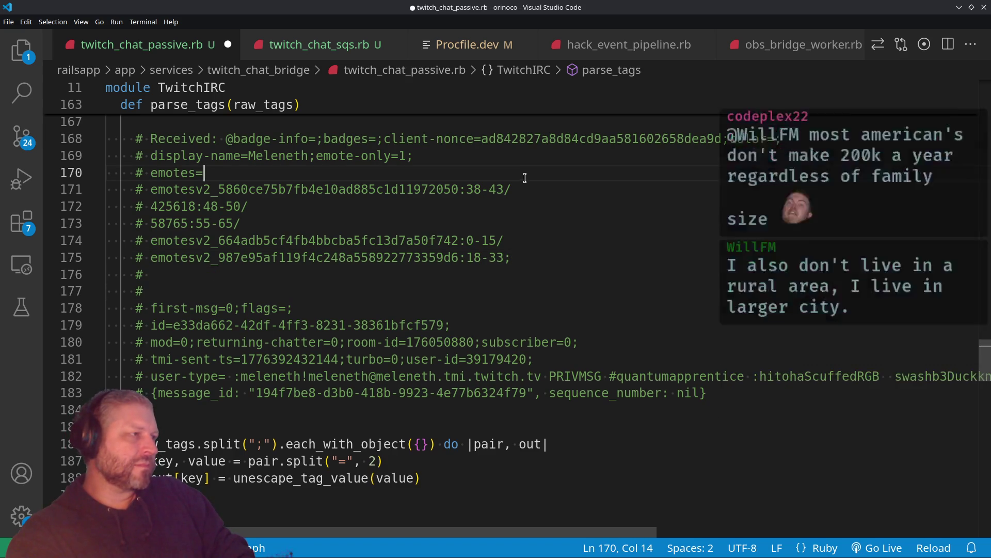
click(534, 158)
key(Return)
text(#)
key(Return)
text(#)
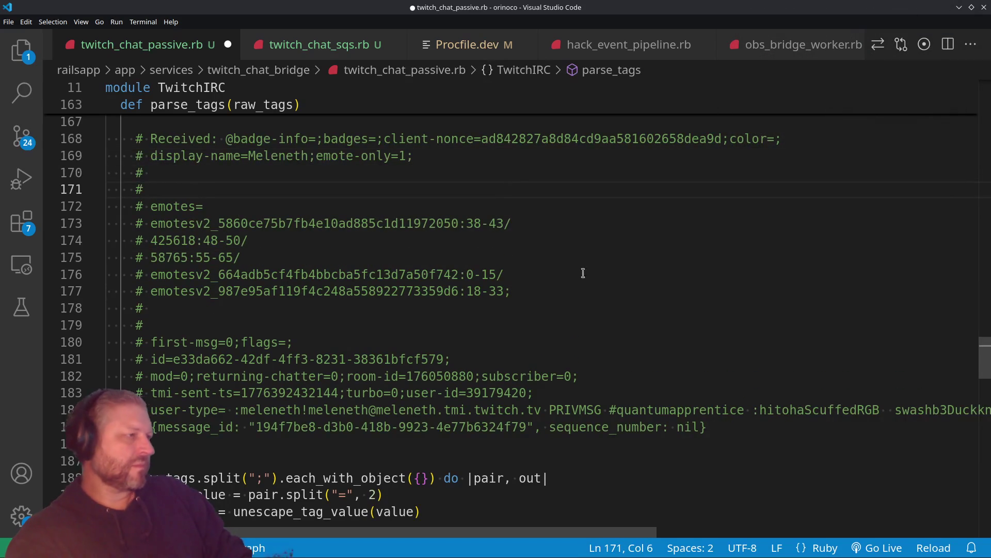
click(392, 292)
click(385, 308)
click(258, 175)
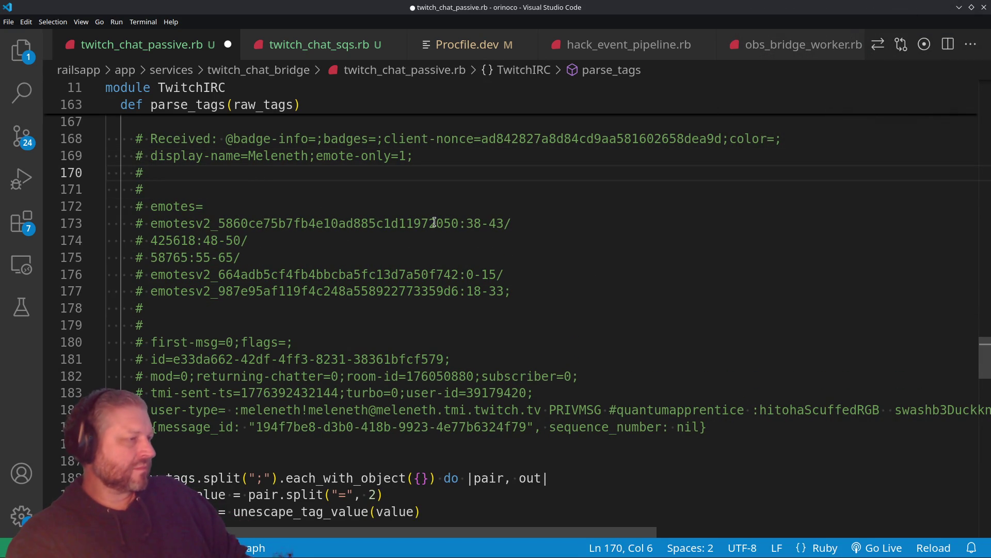
key(ctrl+s)
scroll(400, 343, down, 2)
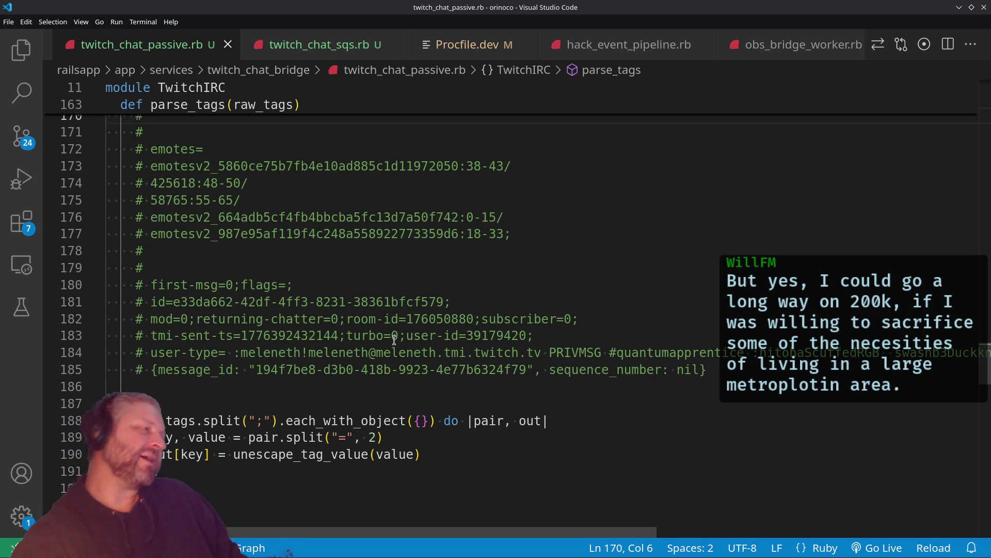
scroll(438, 235, up, 2)
scroll(438, 248, down, 2)
scroll(442, 253, up, 2)
scroll(465, 309, down, 3)
scroll(465, 309, down, 2)
click(478, 333)
key(Up)
key(Down)
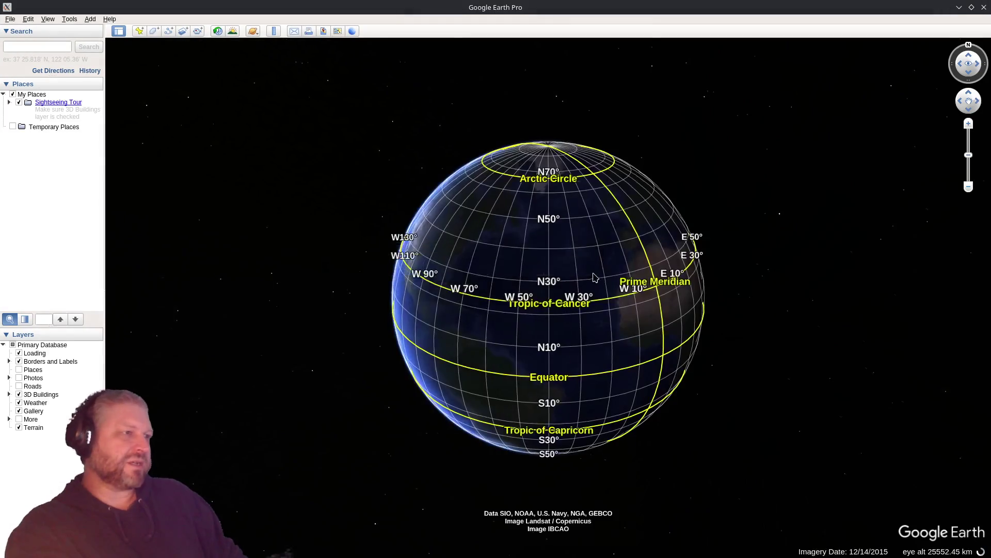
Dismiss the start-up tips and zoom the globe in on Seattle, Washington
click(663, 375)
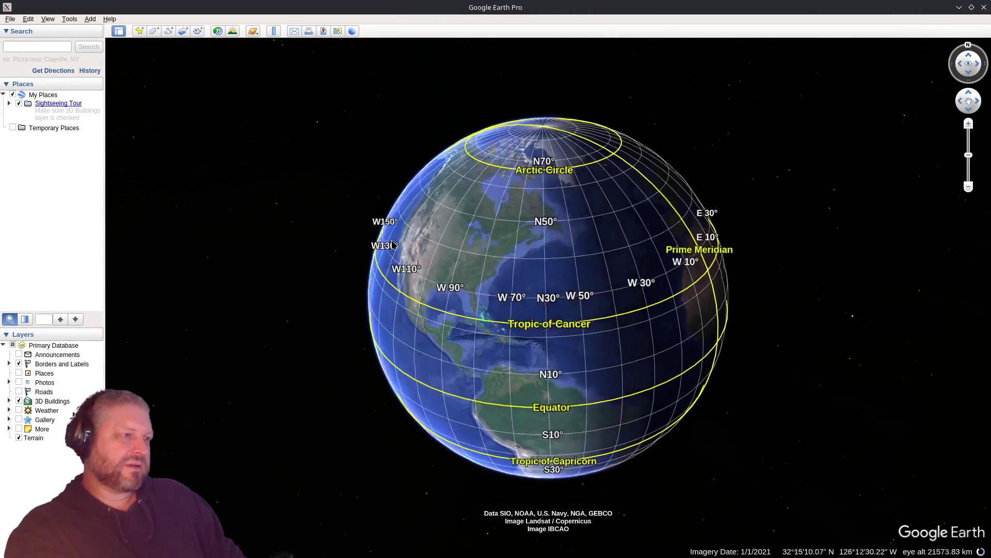
scroll(392, 247, up, 10)
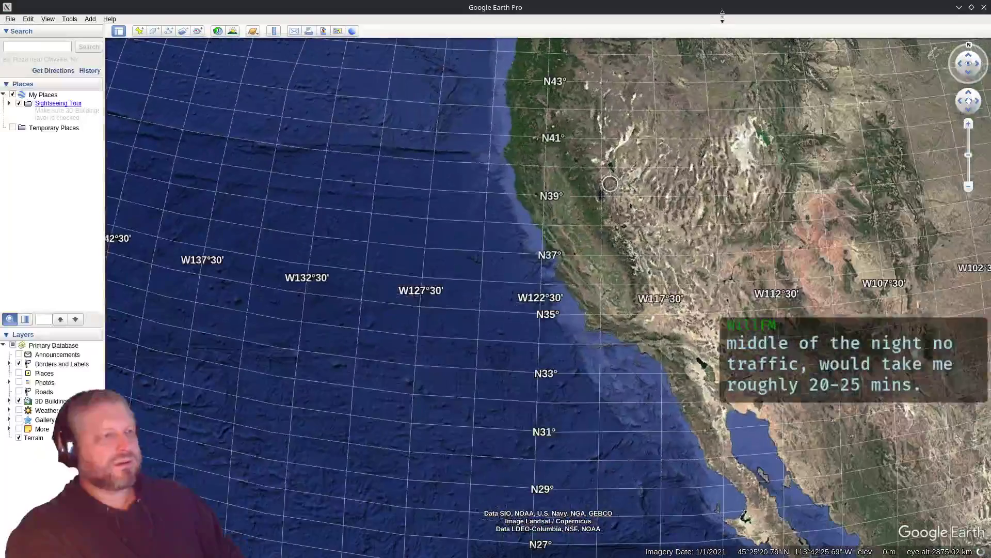
drag(610, 183, 499, 228)
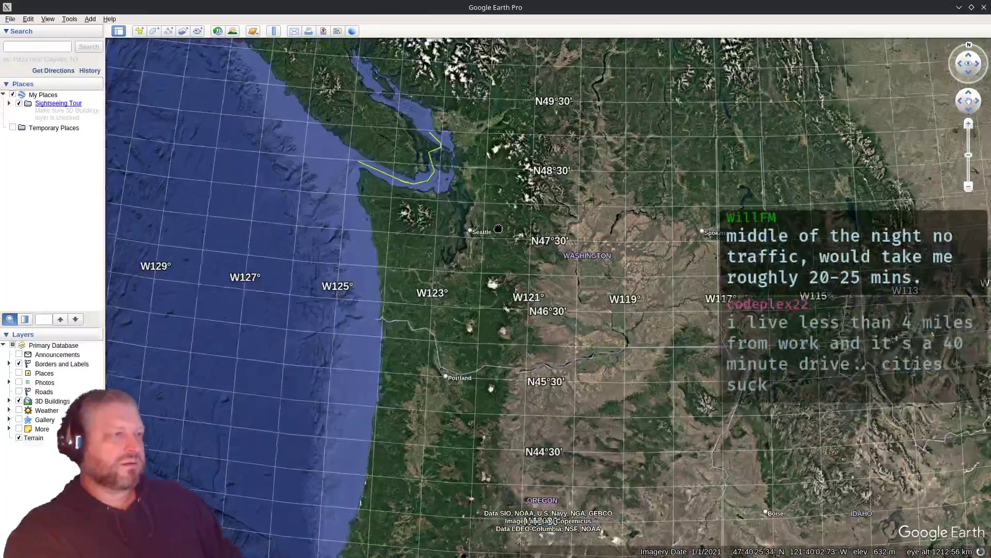
scroll(498, 229, up, 3)
scroll(499, 228, up, 2)
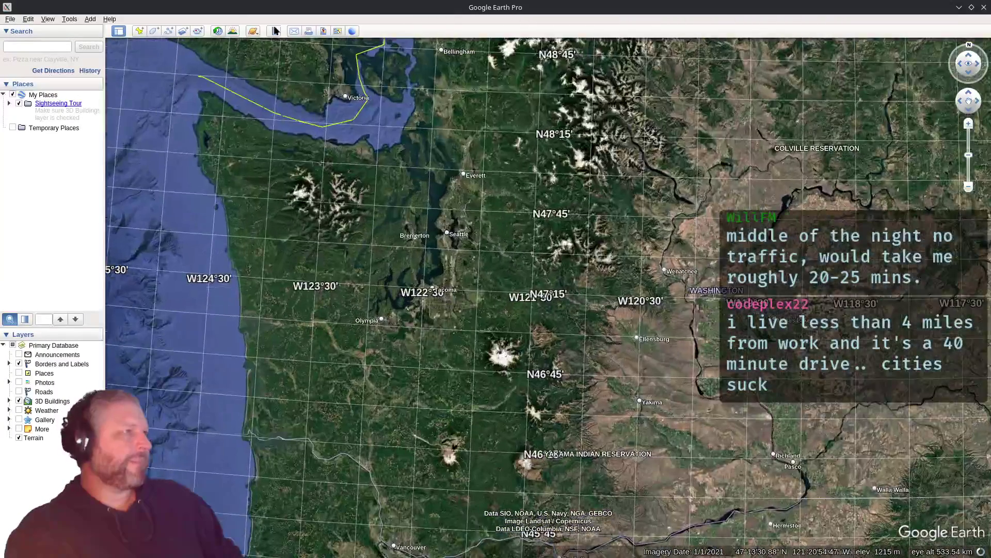
Measure a 30.31-mile ruler line from Seattle east toward Snoqualmie
click(274, 31)
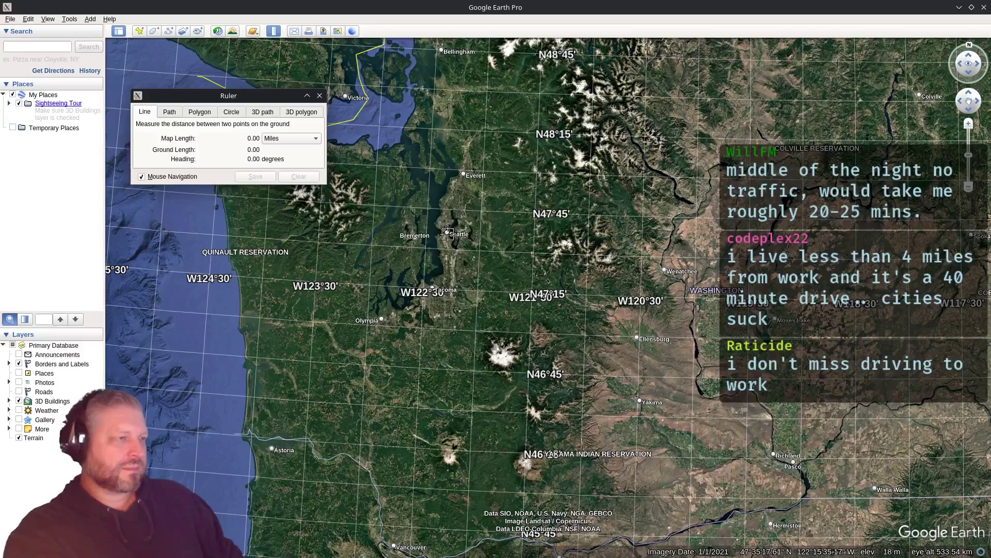
click(447, 233)
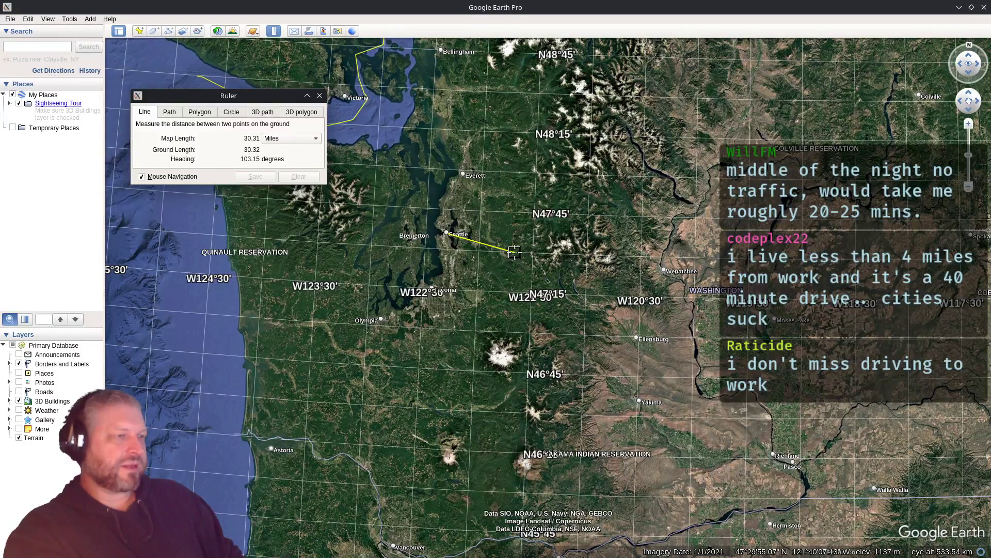
click(515, 254)
scroll(517, 253, up, 3)
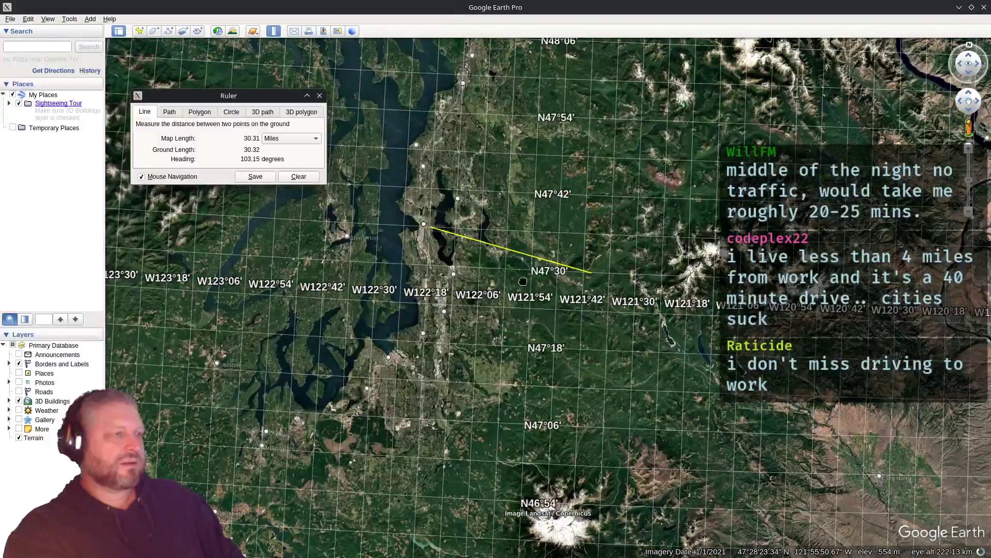
scroll(544, 248, up, 3)
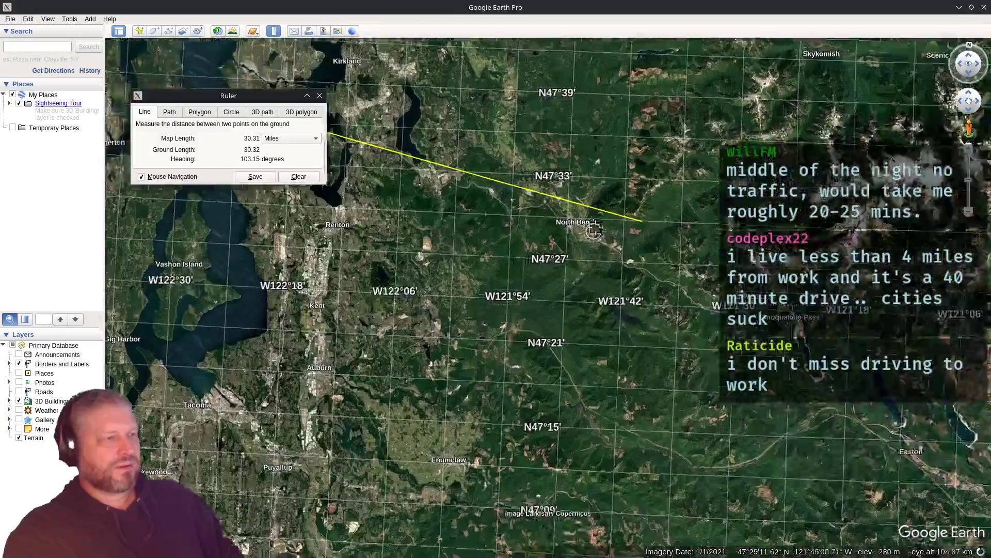
scroll(596, 230, down, 1)
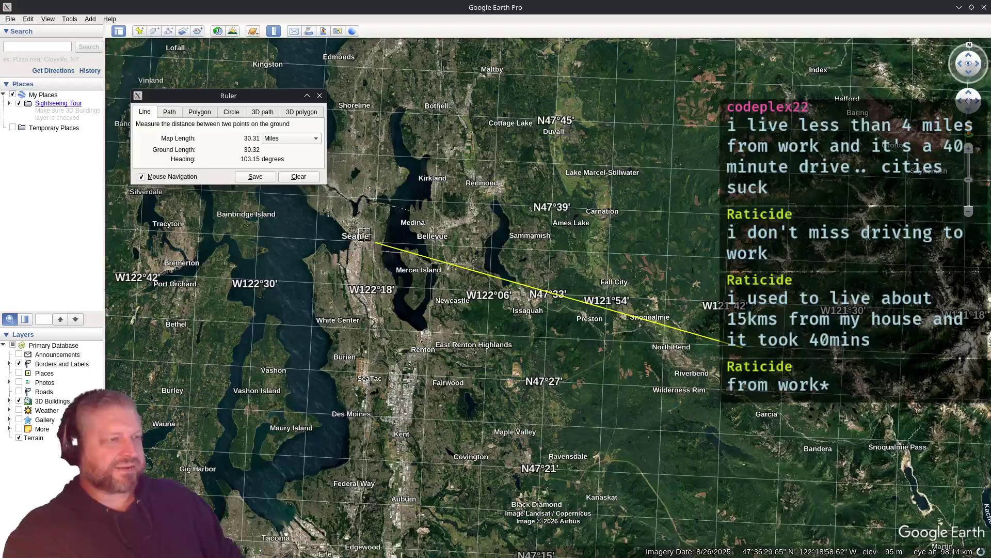
scroll(459, 272, up, 4)
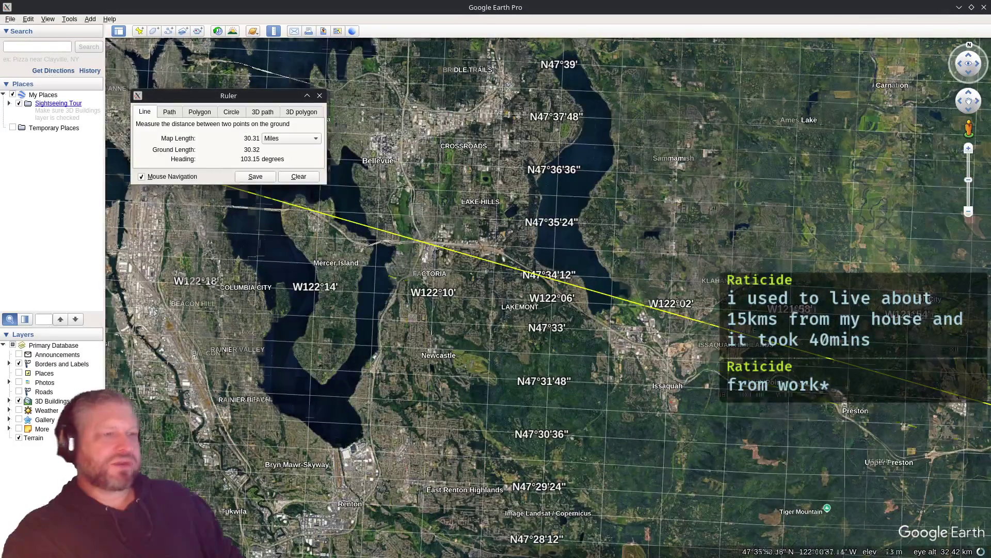
Trace around Bellevue, Lake Sammamish, Issaquah, Tiger Mountain and North Bend, then clear the measurement
drag(755, 269, 678, 539)
drag(657, 292, 762, 132)
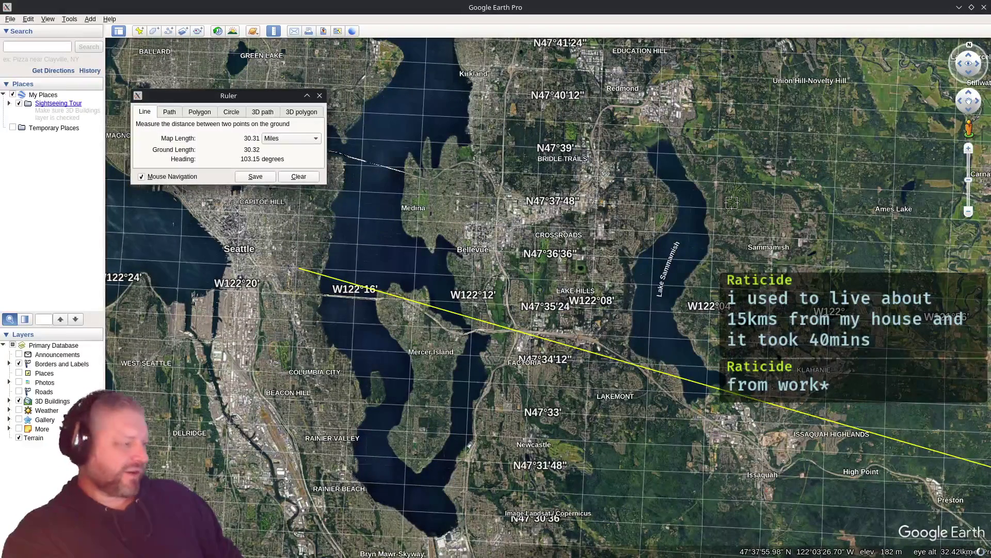
mouse_move(732, 202)
mouse_down()
mouse_move(725, 86)
mouse_move(764, 444)
mouse_move(795, 413)
mouse_move(821, 354)
mouse_up()
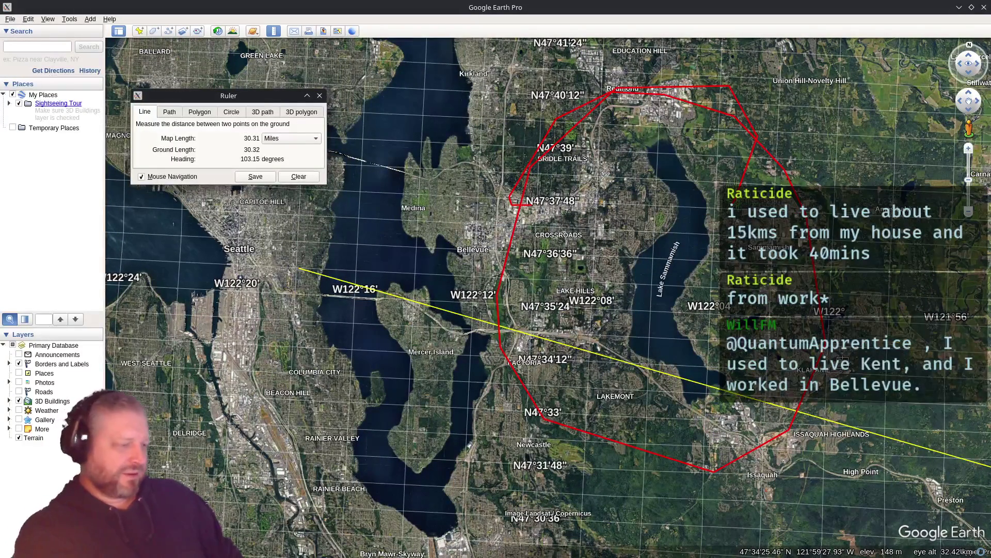
mouse_move(842, 360)
mouse_down()
mouse_move(752, 355)
mouse_move(575, 273)
mouse_up()
mouse_move(571, 166)
mouse_down()
mouse_move(507, 166)
mouse_move(522, 463)
mouse_move(782, 489)
mouse_move(914, 326)
mouse_up()
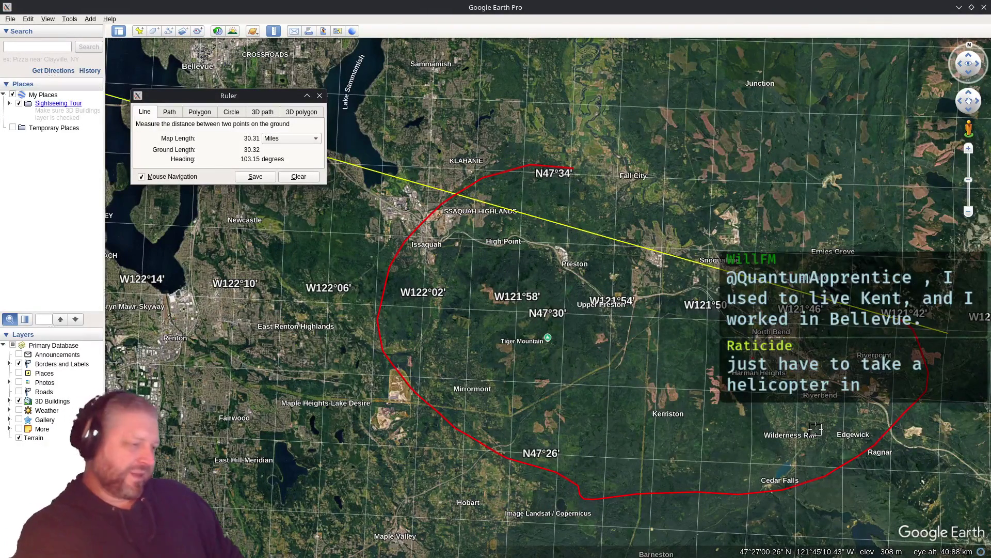
mouse_move(504, 227)
mouse_down()
mouse_move(432, 297)
mouse_move(665, 480)
mouse_move(864, 342)
mouse_move(469, 286)
mouse_move(461, 326)
mouse_up()
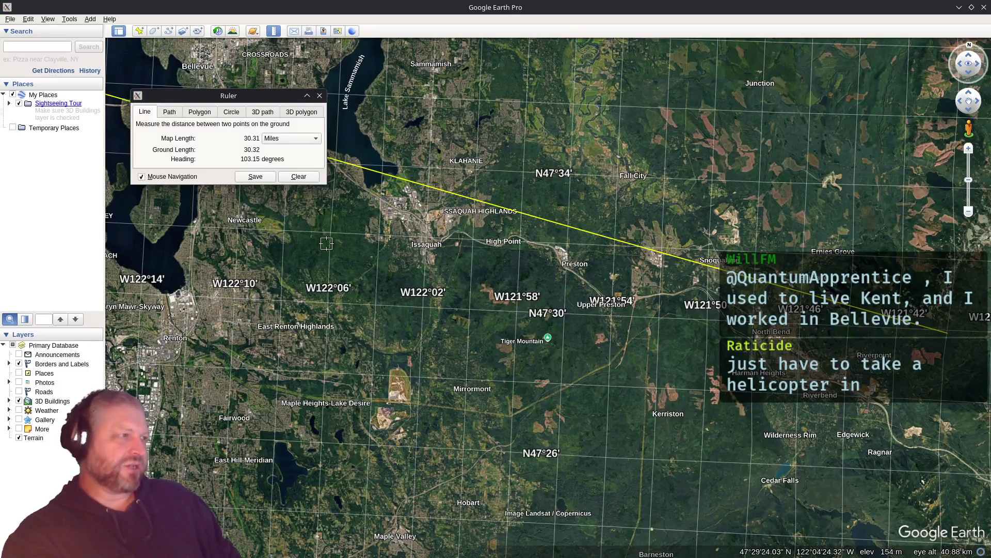
click(298, 177)
Close the Ruler window and zoom out to show Seattle through Snoqualmie Pass
click(319, 96)
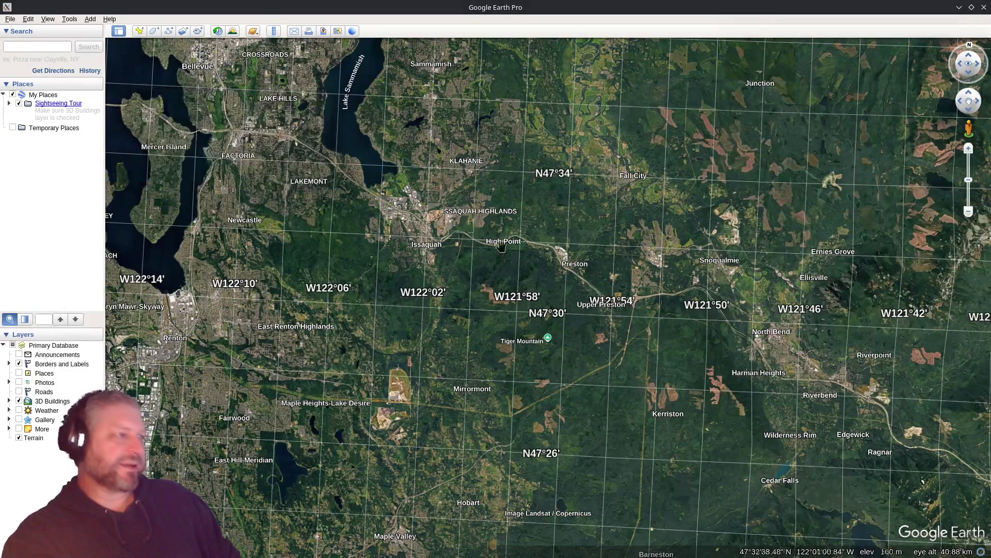
scroll(563, 267, down, 5)
scroll(563, 267, down, 2)
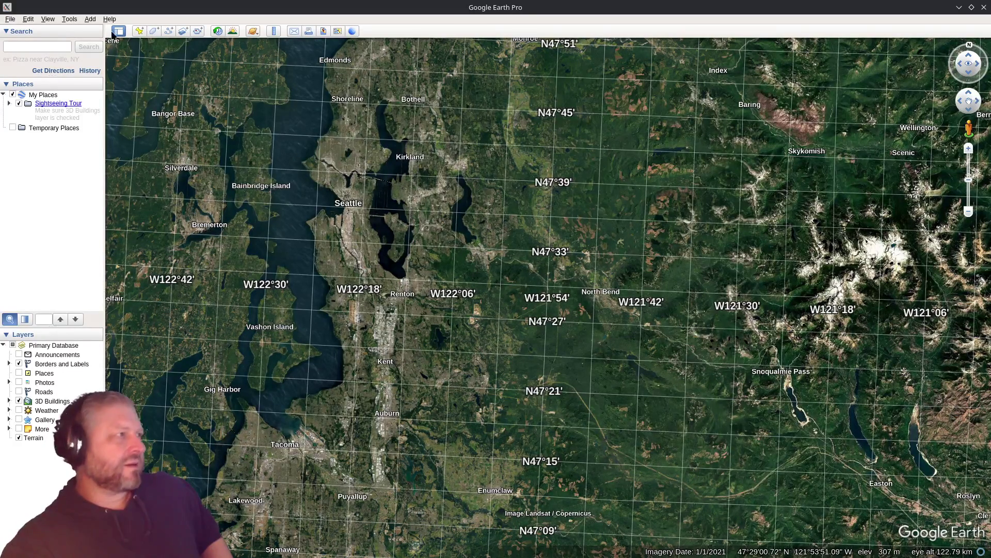
Pan and zoom around Kent, Sumner, Puyallup, Tacoma and Bellevue toward Renton and Issaquah
drag(483, 291, 464, 130)
scroll(464, 130, up, 2)
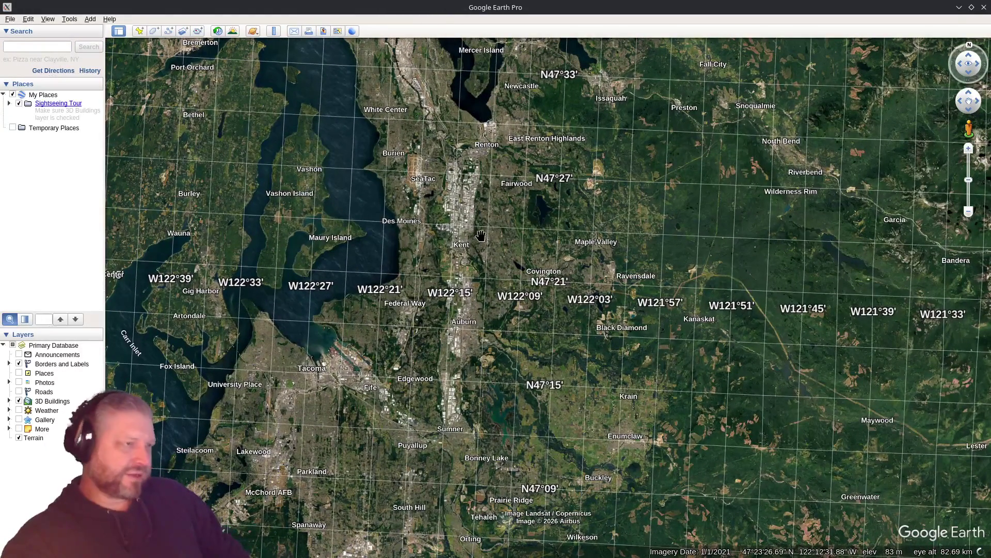
mouse_move(480, 227)
mouse_down()
mouse_move(408, 273)
mouse_move(460, 237)
mouse_up()
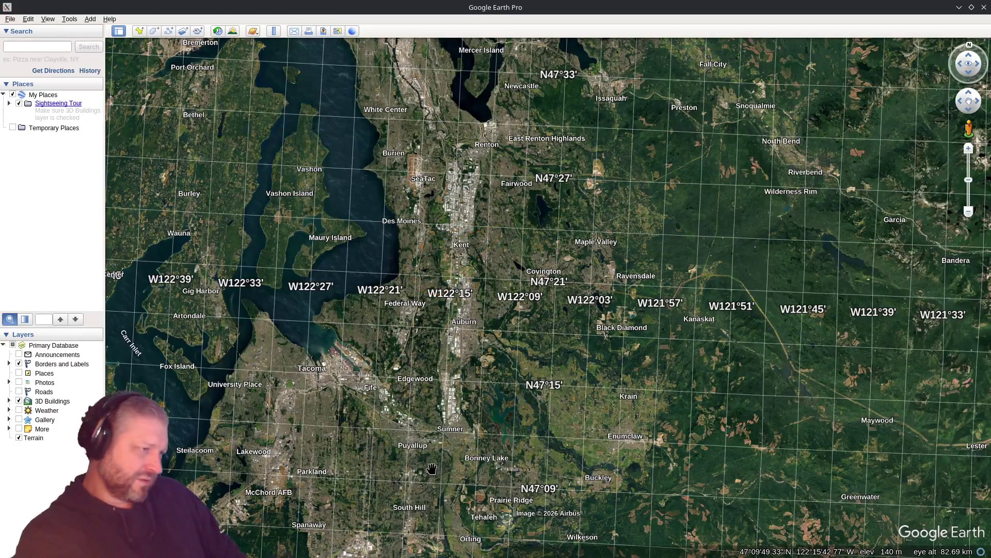
drag(432, 469, 510, 232)
drag(447, 292, 388, 322)
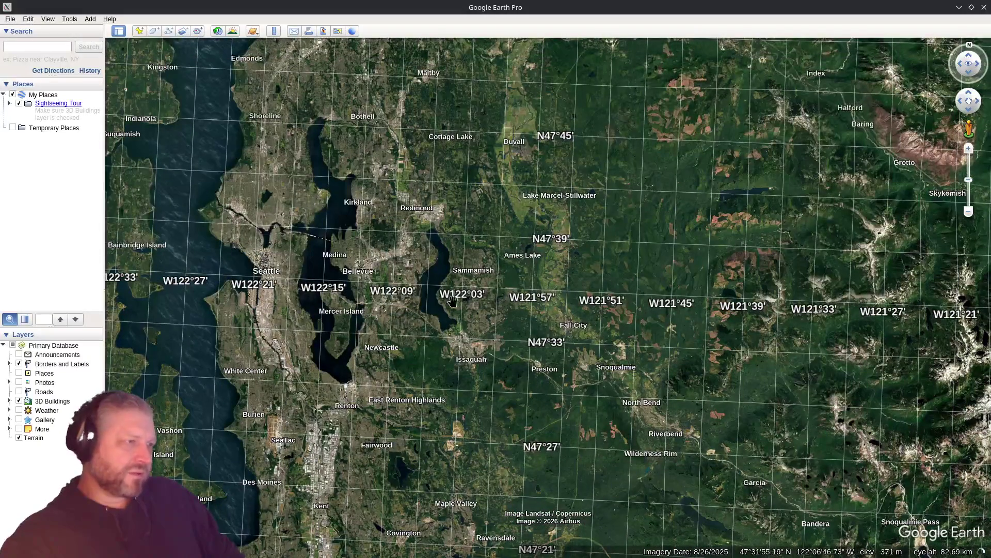
scroll(385, 235, up, 3)
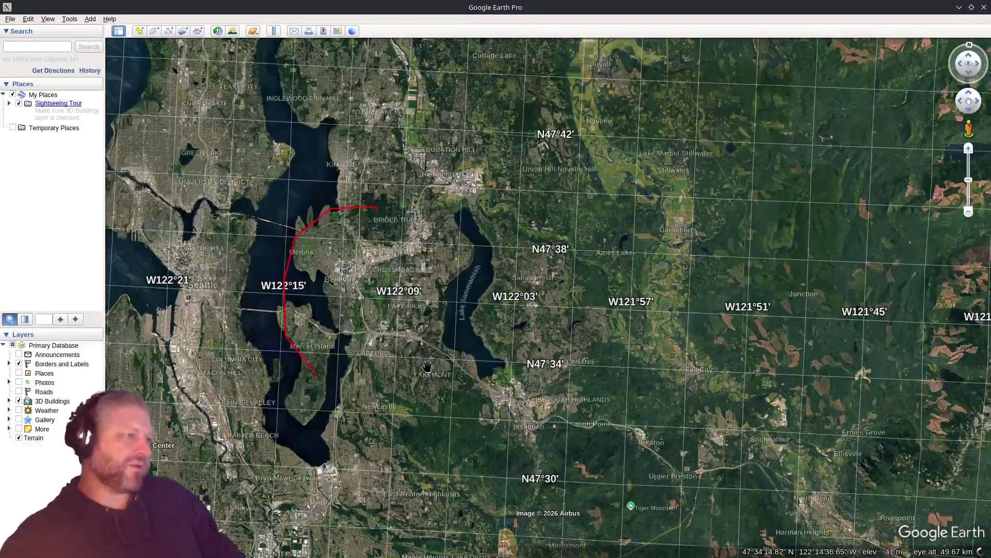
mouse_move(448, 439)
mouse_down()
mouse_move(509, 340)
mouse_move(541, 242)
mouse_up()
scroll(541, 241, down, 3)
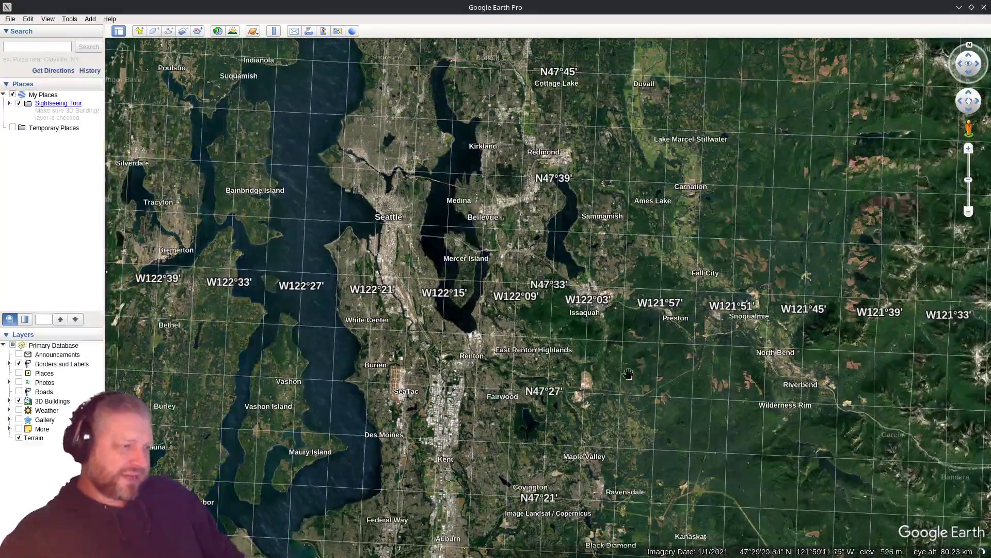
Centre the map on Kent and zoom in close on downtown Kent
drag(627, 374, 598, 377)
mouse_move(408, 445)
mouse_down()
mouse_move(393, 459)
mouse_move(431, 440)
mouse_up()
mouse_move(446, 206)
mouse_down()
mouse_move(442, 224)
mouse_move(465, 198)
mouse_up()
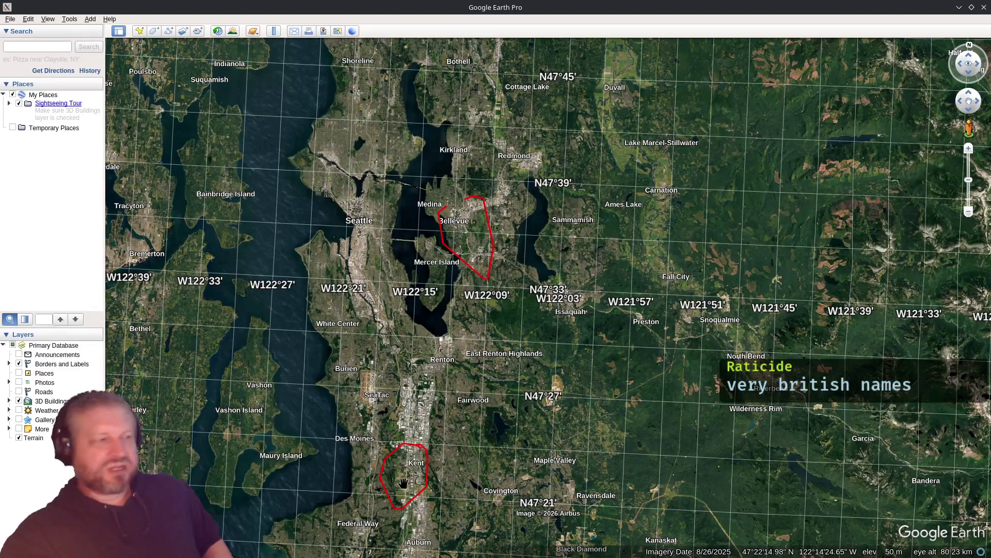
drag(465, 487, 437, 381)
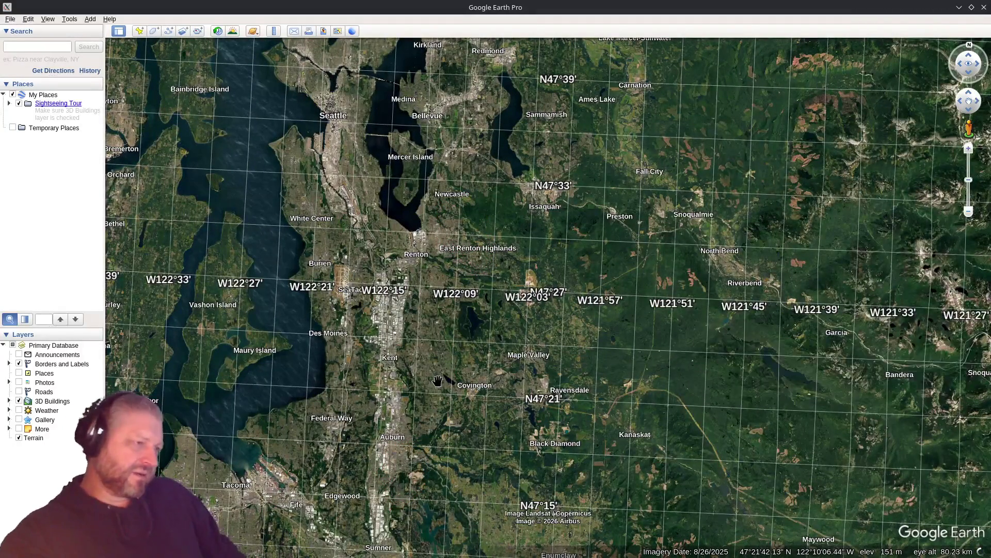
scroll(362, 310, up, 3)
scroll(363, 310, up, 3)
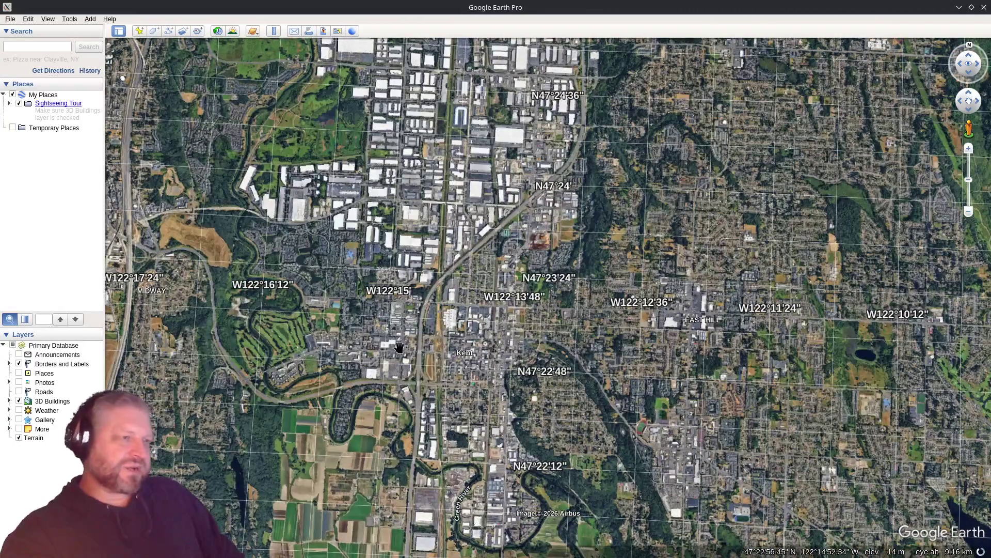
scroll(420, 368, down, 4)
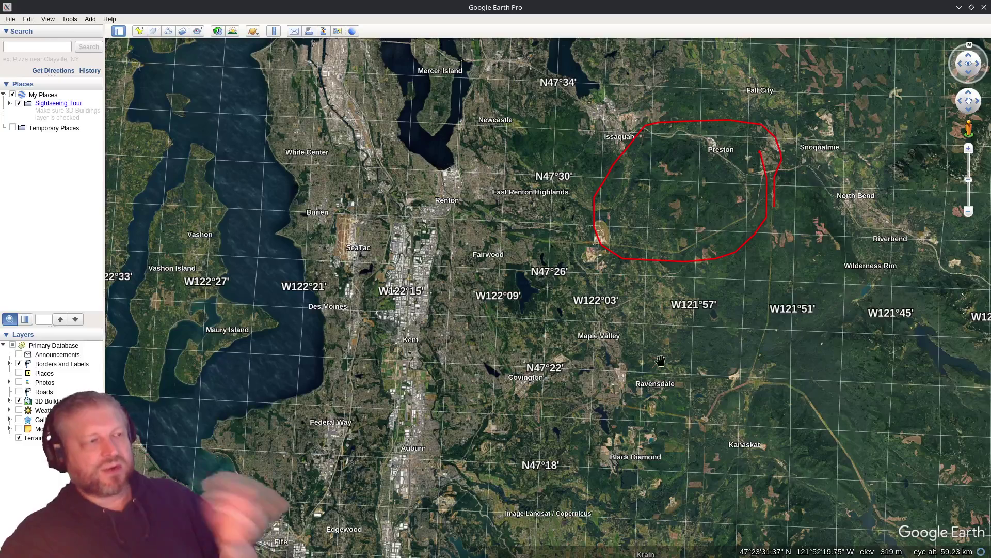
Pan around Preston, zoom out over Seattle and Tacoma, and quit Google Earth Pro
scroll(693, 156, up, 3)
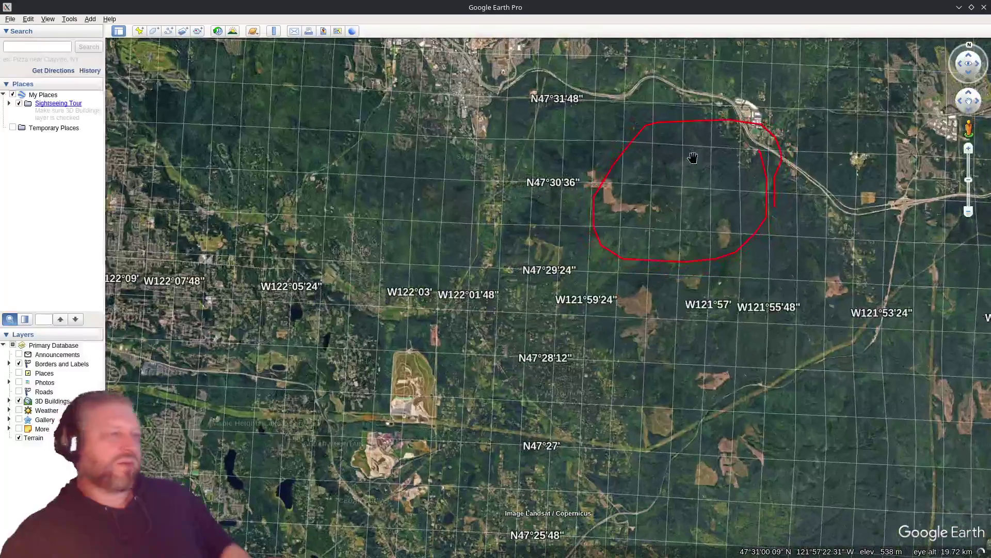
mouse_move(693, 157)
mouse_down()
mouse_move(558, 250)
mouse_move(568, 266)
mouse_move(552, 274)
mouse_up()
scroll(552, 274, down, 3)
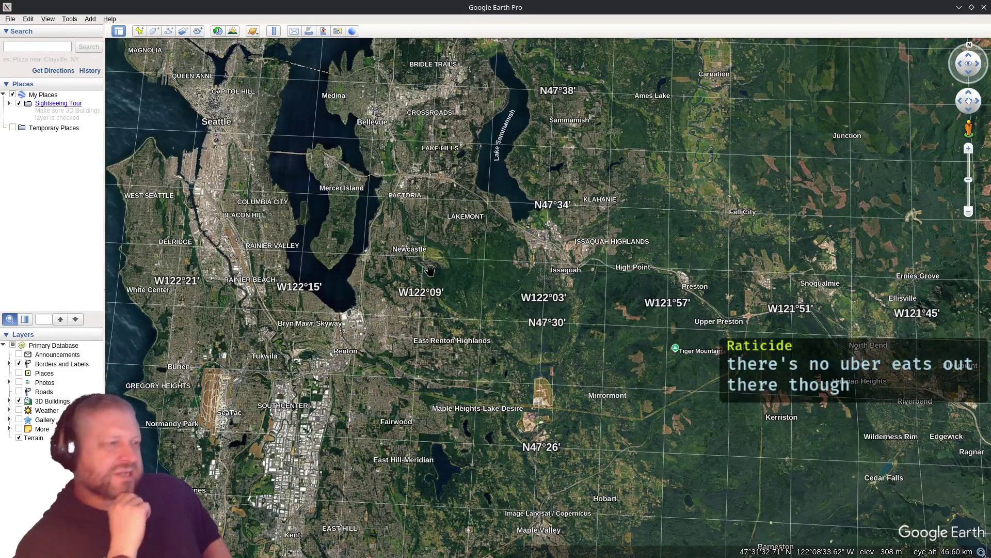
scroll(544, 234, down, 3)
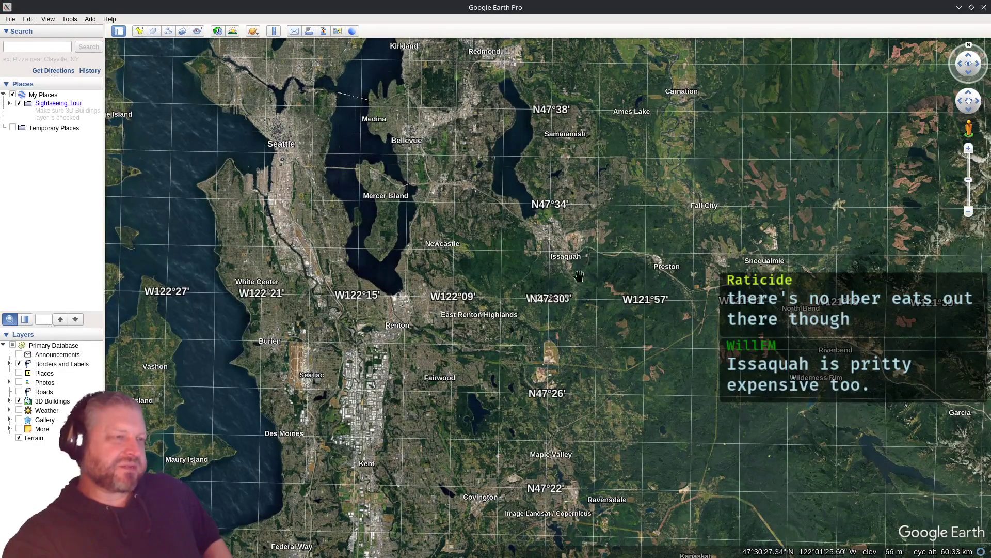
scroll(579, 275, up, 3)
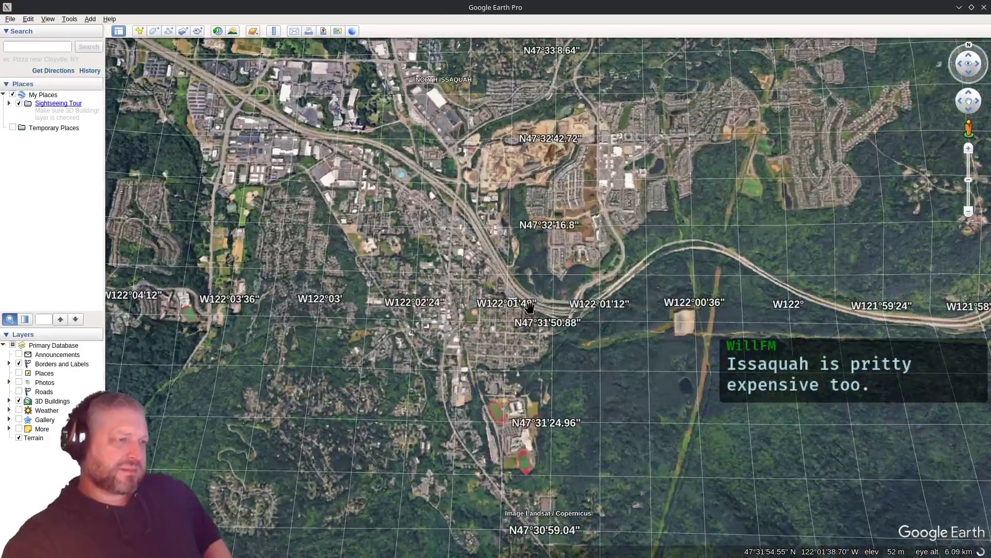
scroll(531, 305, down, 2)
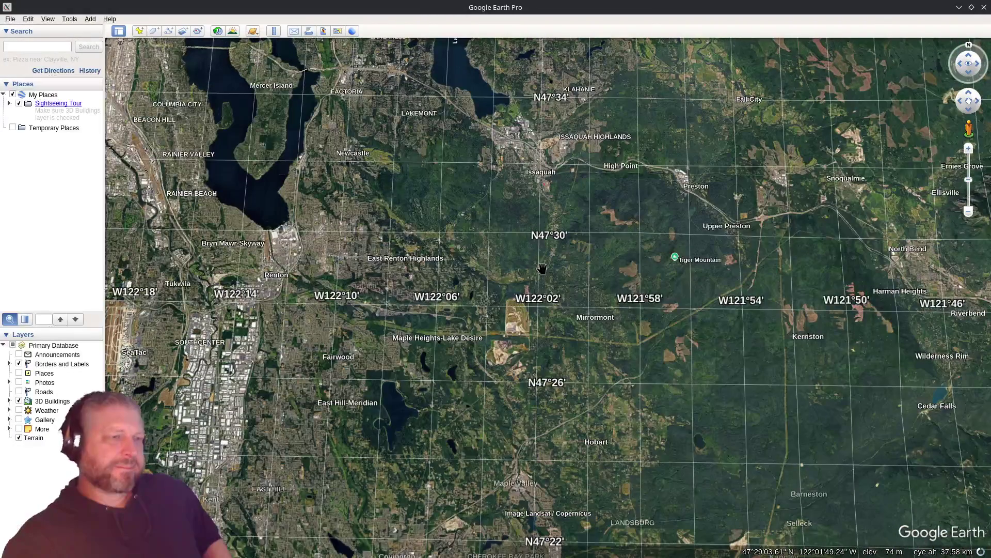
scroll(580, 334, up, 2)
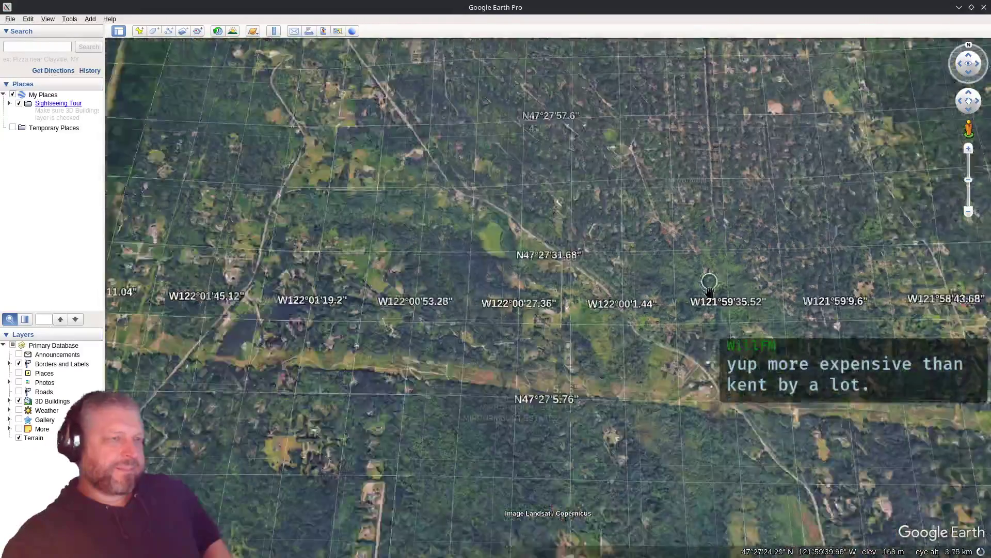
scroll(474, 388, down, 5)
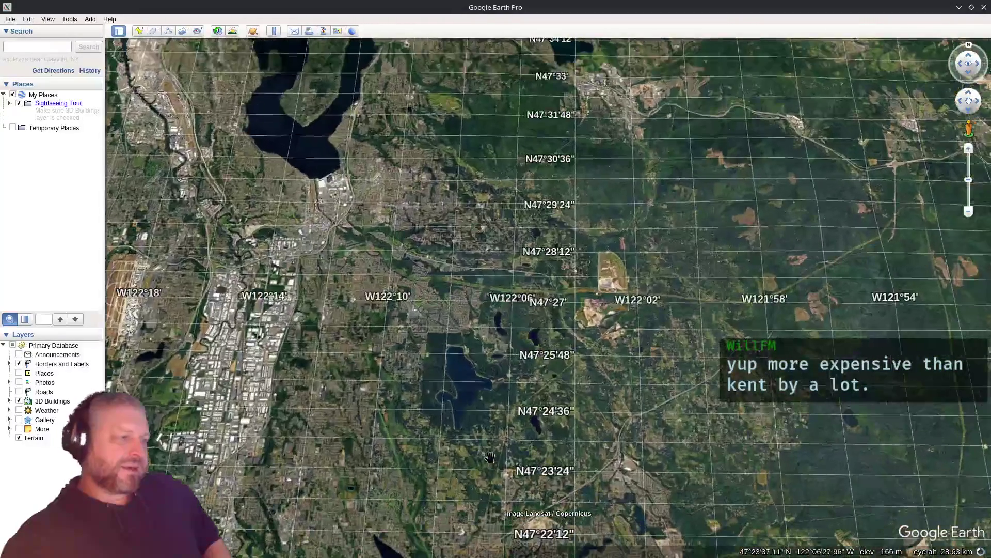
scroll(610, 310, down, 3)
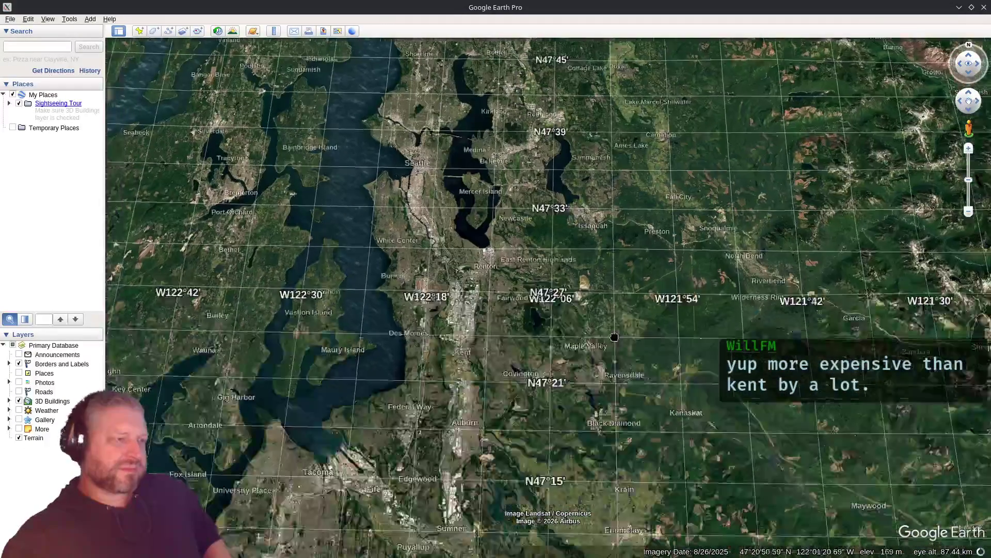
click(984, 7)
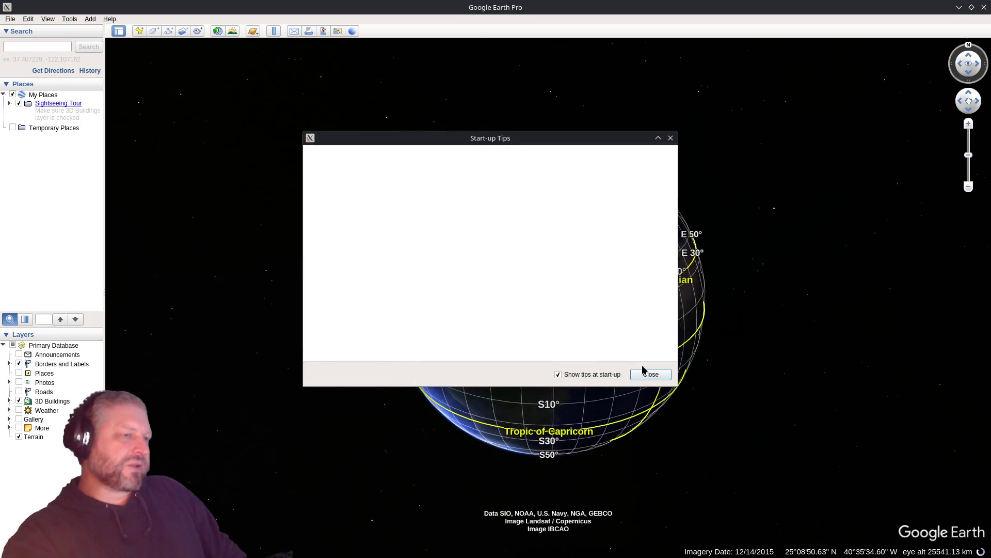
Dismiss the start-up tips and zoom to Washington state and southern British Columbia
click(650, 374)
scroll(393, 227, up, 5)
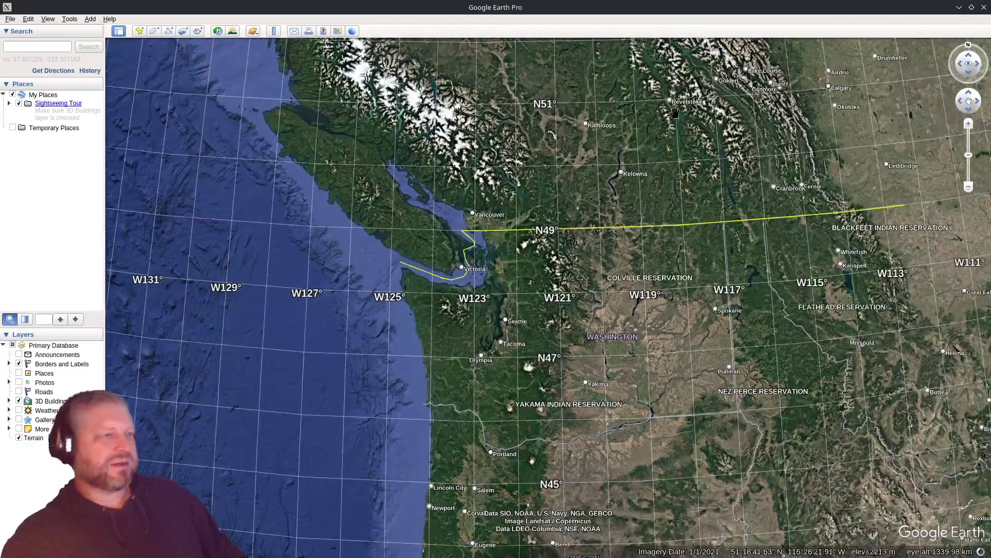
Zoom and pan toward North Bend, framing Seattle to Enumclaw around Ravensdale
scroll(516, 227, up, 3)
scroll(516, 227, up, 5)
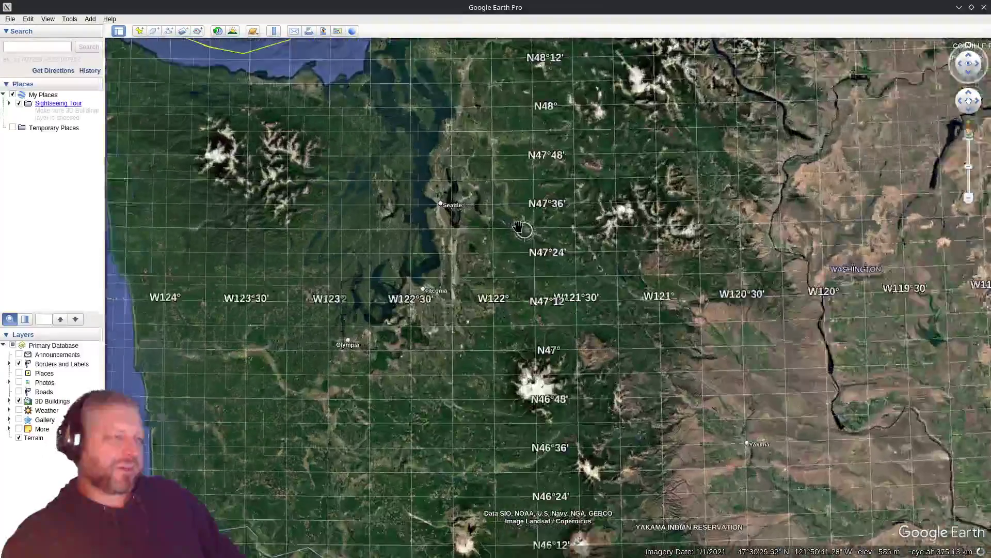
scroll(496, 198, up, 3)
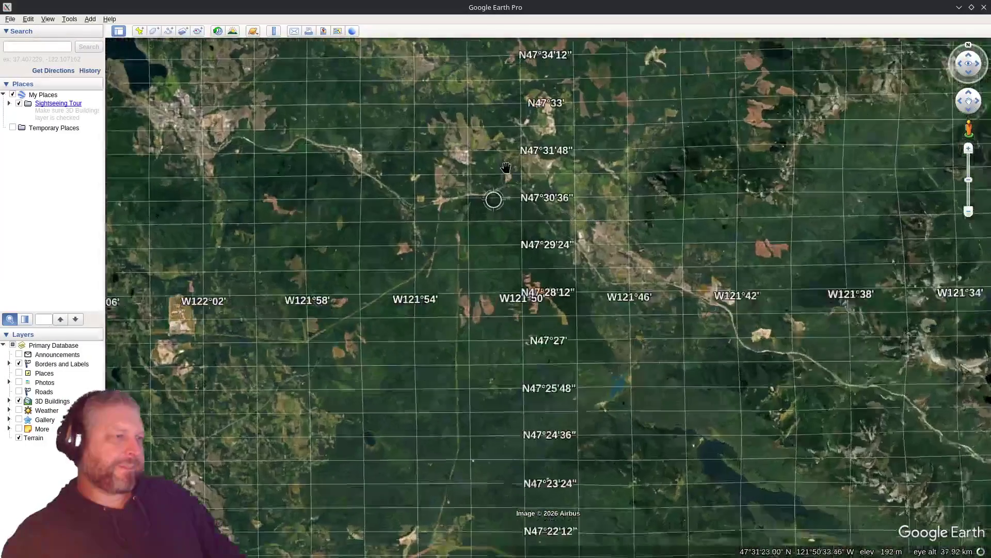
drag(710, 360, 610, 270)
scroll(610, 270, up, 5)
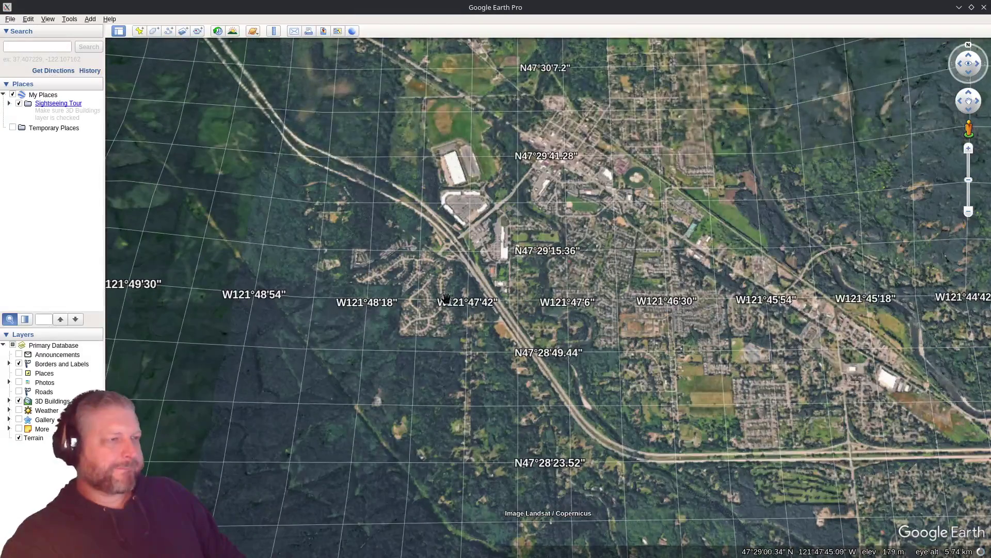
scroll(445, 293, up, 3)
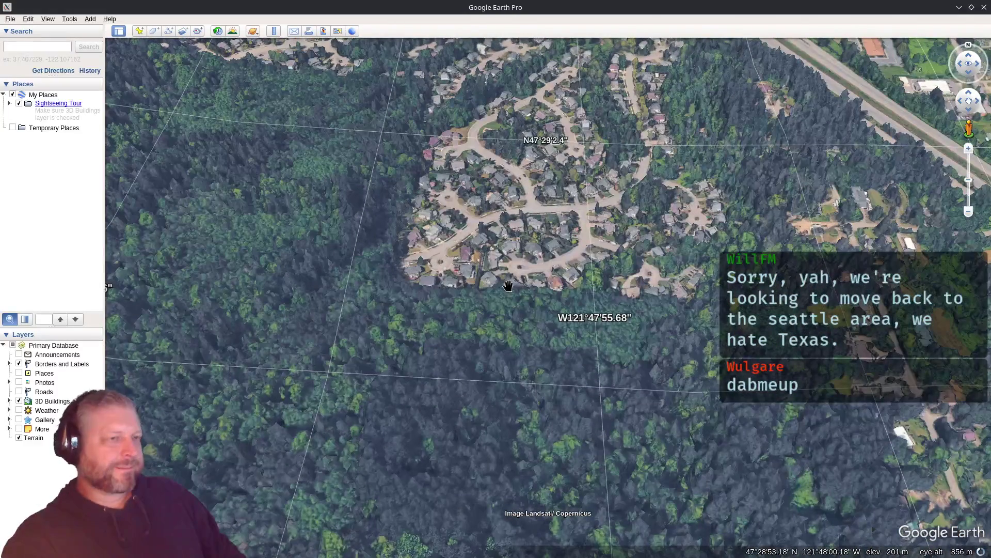
scroll(508, 284, down, 2)
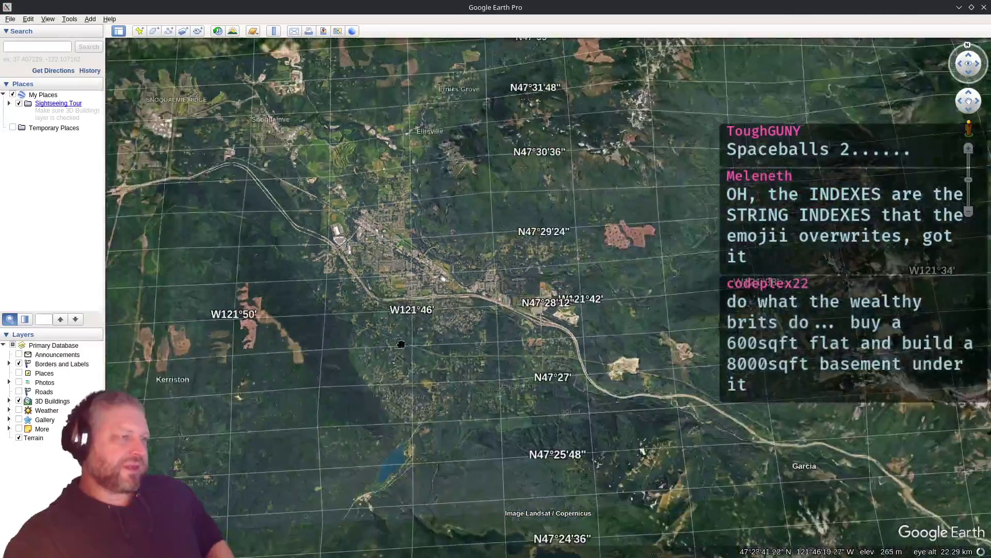
drag(401, 343, 619, 233)
scroll(460, 288, down, 3)
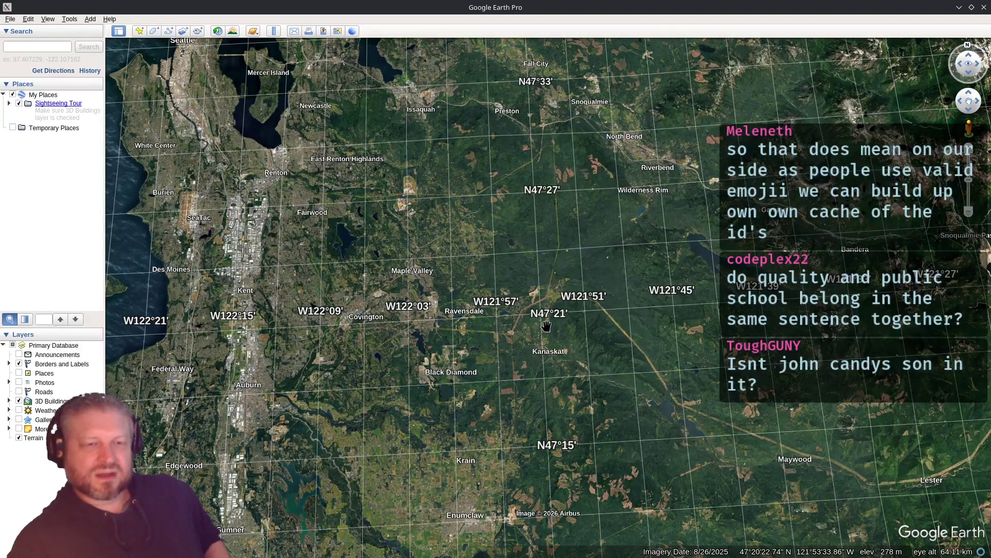
Restore the code editor to half-screen, open a new Firefox tab, and minimize Google Earth
double_click(557, 6)
click(801, 14)
double_click(803, 10)
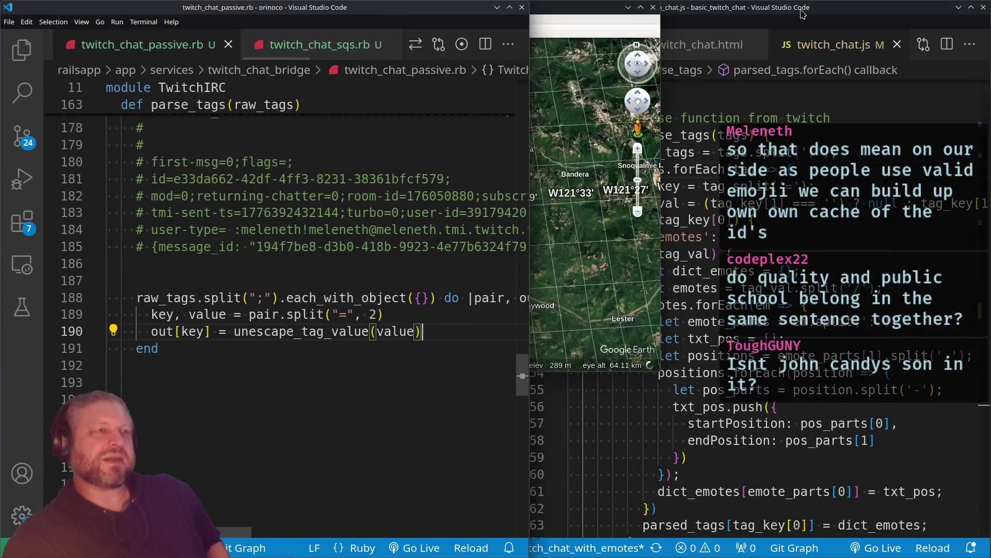
key(alt+Tab)
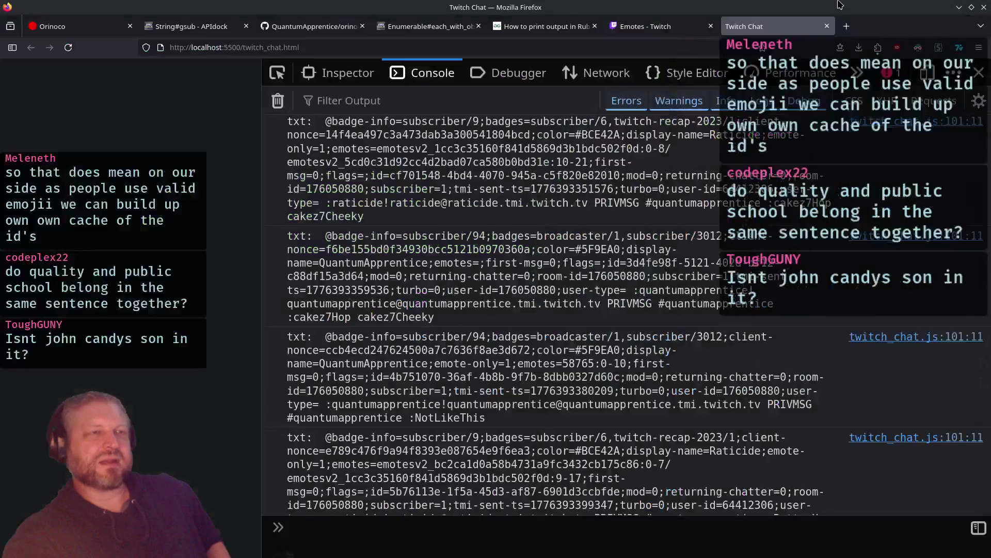
key(ctrl+t)
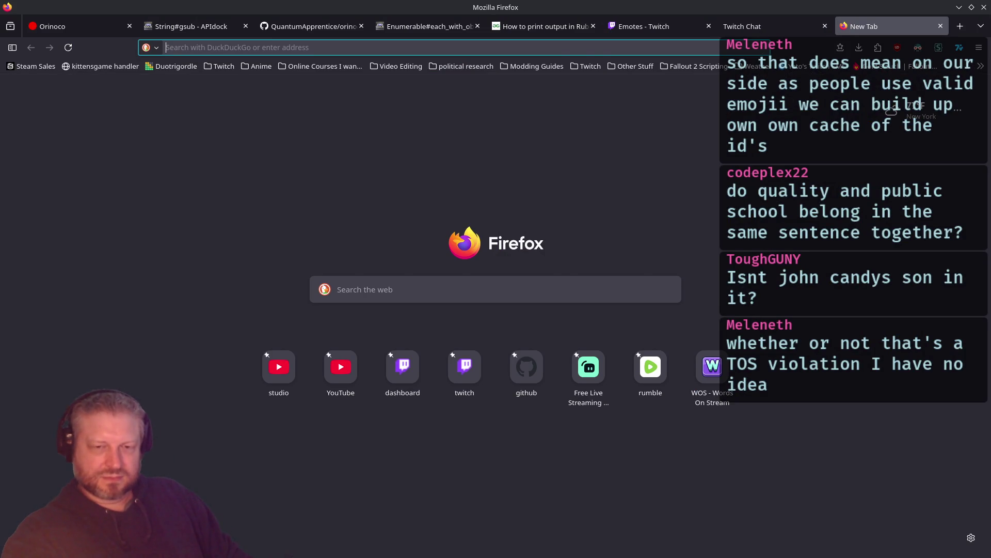
key(alt+Tab)
click(641, 7)
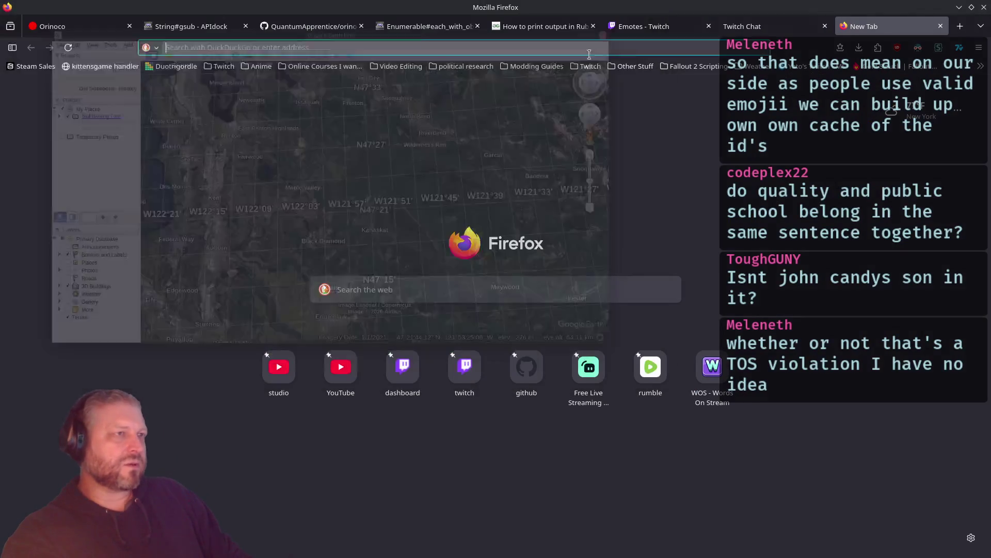
Search for 'spaceballs 2' and open the People article about Rick Moranis
click(570, 48)
text(spaceballs 2)
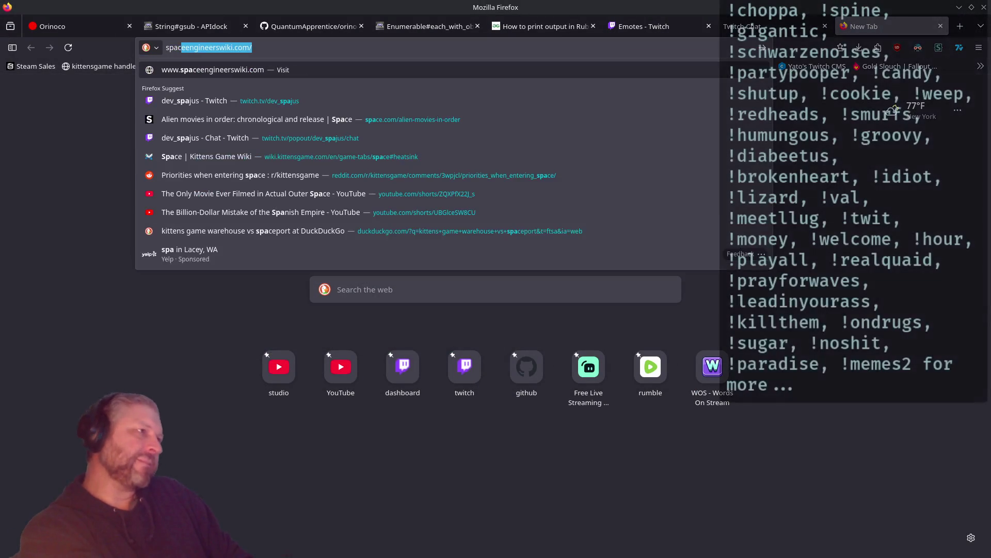
key(Return)
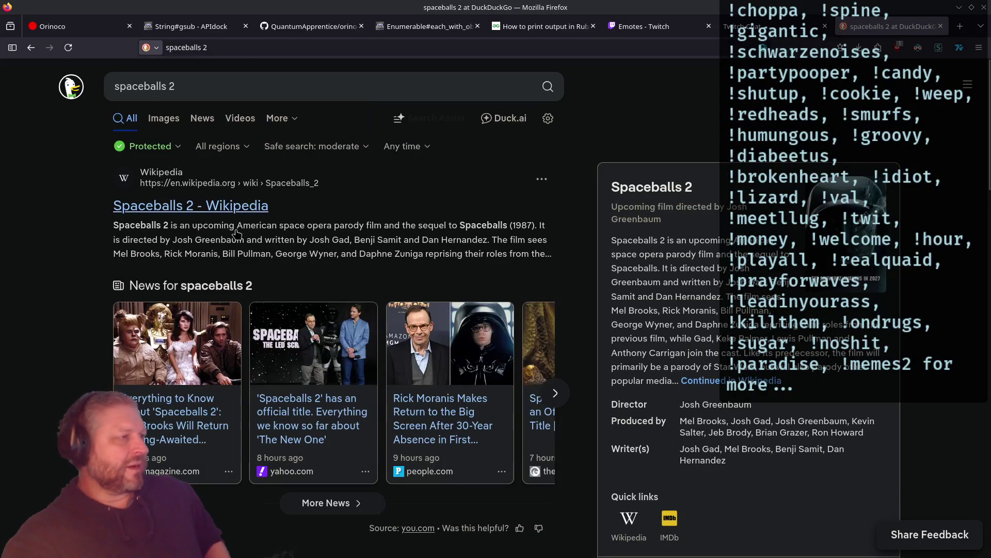
scroll(237, 234, down, 3)
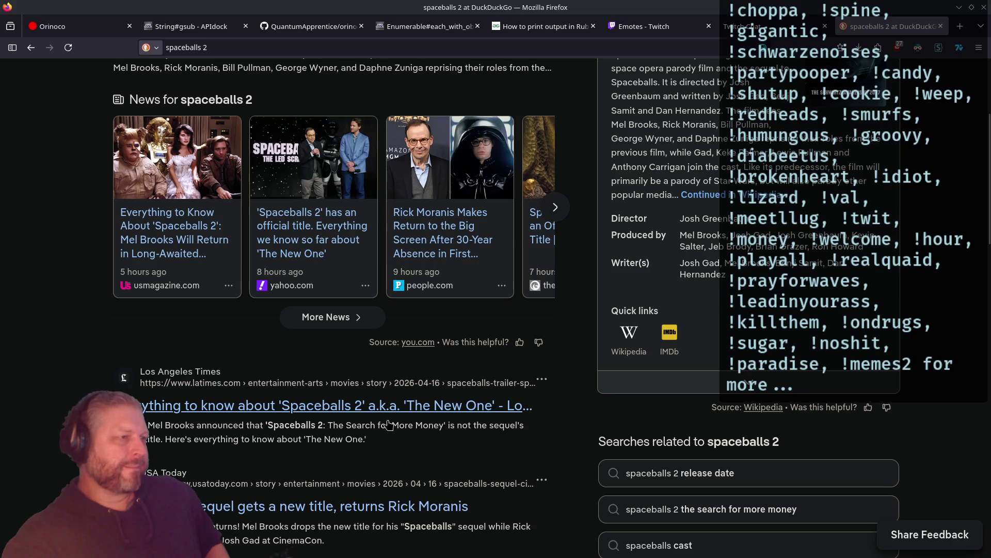
click(439, 217)
Read through the People article and dismiss its newsletter signup popup
scroll(633, 342, down, 2)
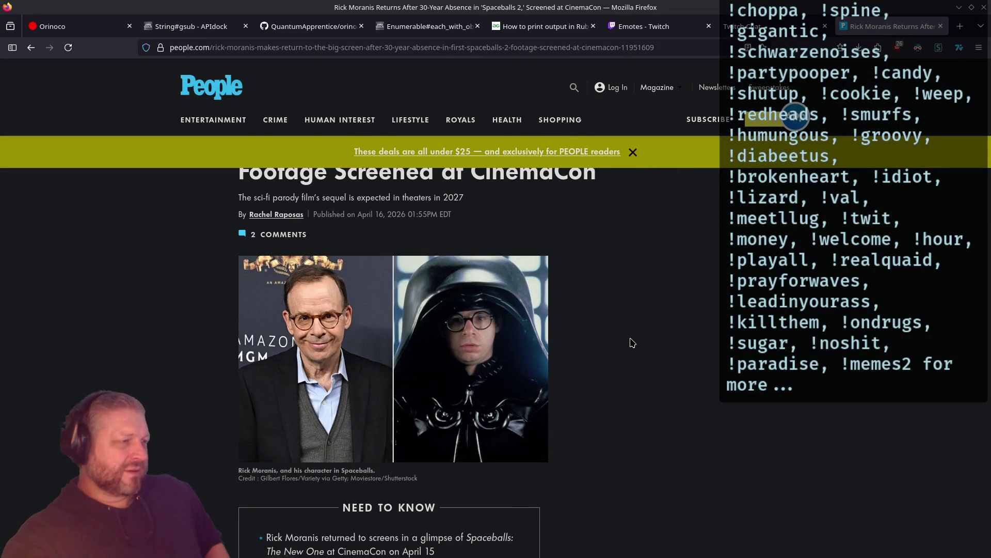
scroll(632, 342, down, 10)
scroll(632, 342, down, 6)
scroll(633, 344, down, 7)
scroll(633, 344, up, 7)
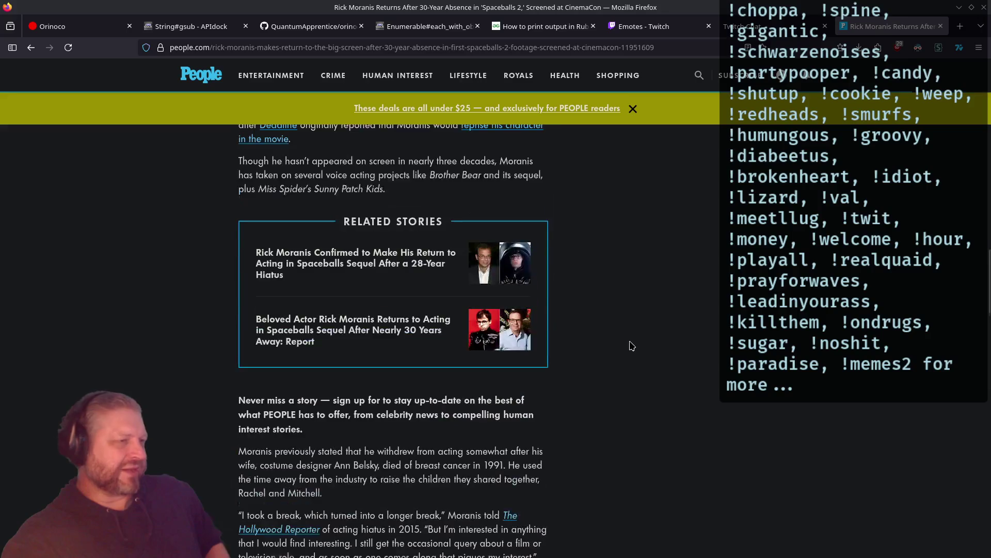
scroll(632, 345, up, 10)
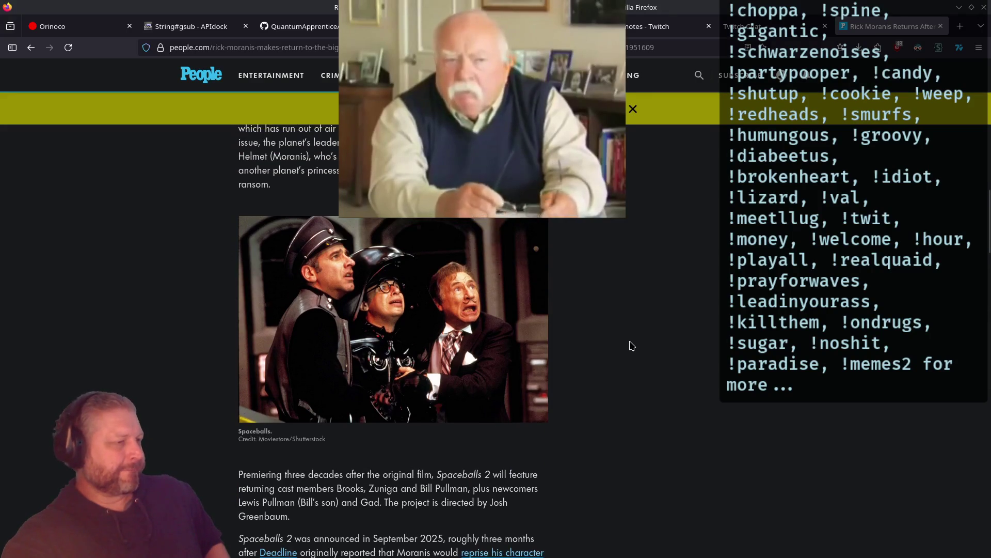
scroll(632, 345, up, 10)
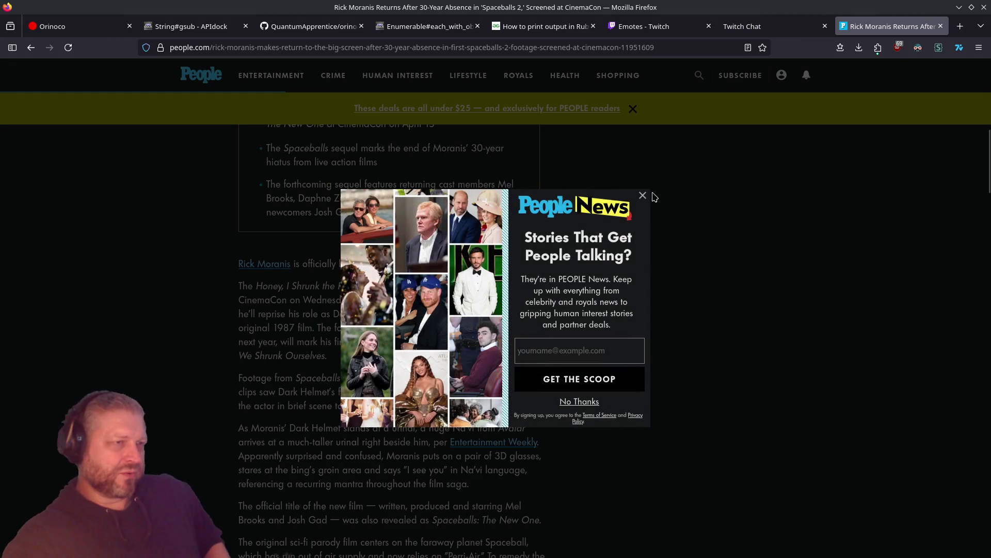
click(642, 198)
Find 'can' and then 'john' on the page, then go back to the search results
key(ctrl+f)
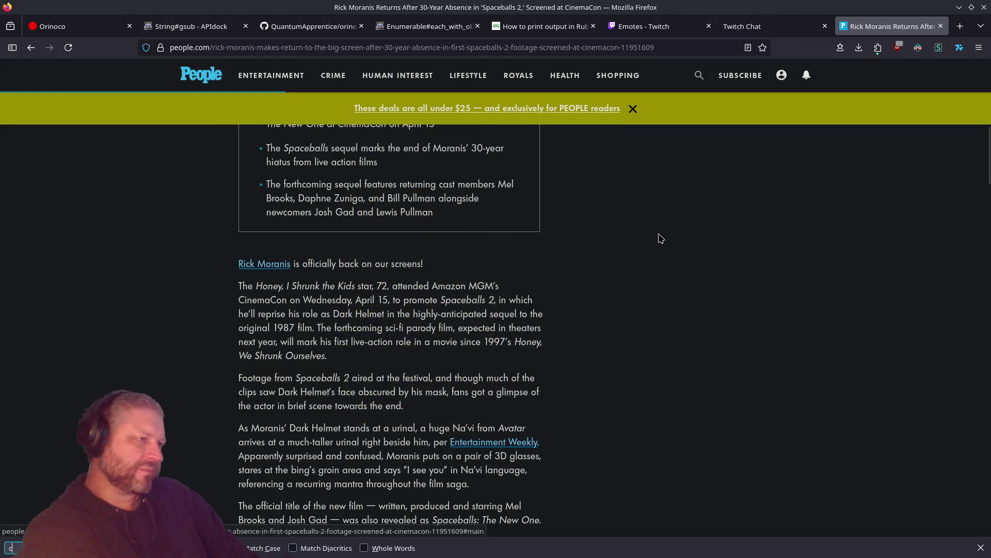
text(can)
key(BackSpace)
key(BackSpace)
key(BackSpace)
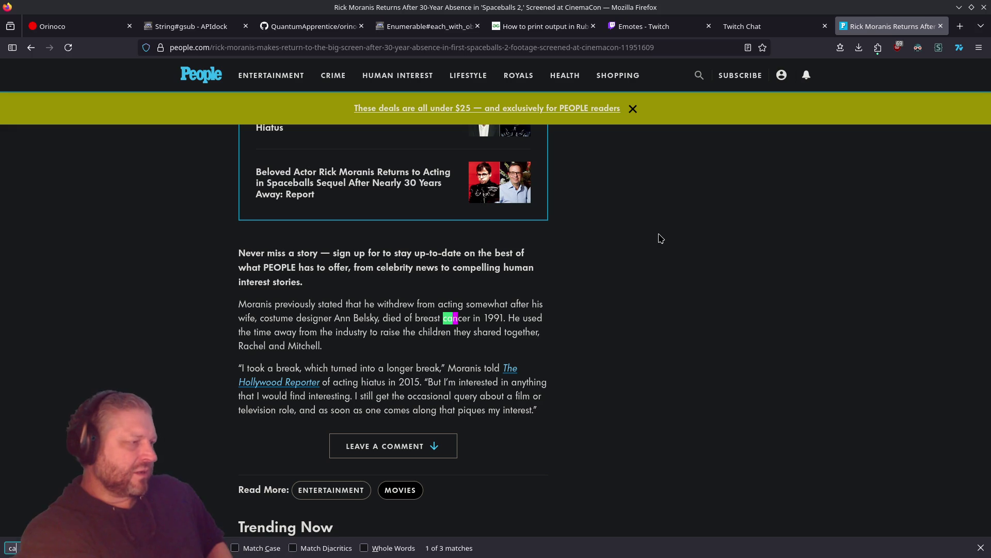
text(john)
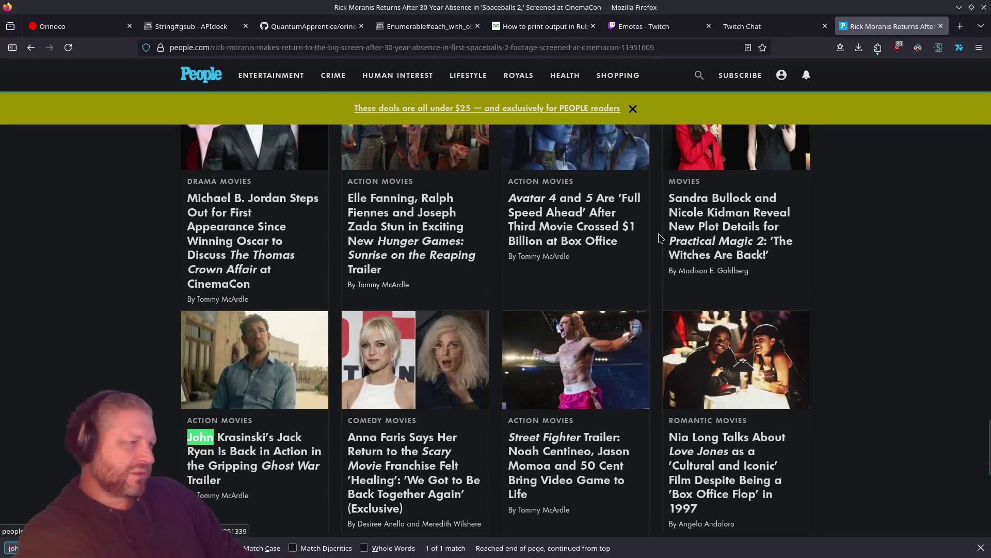
key(BackSpace)
key(BackSpace)
key(BackSpace)
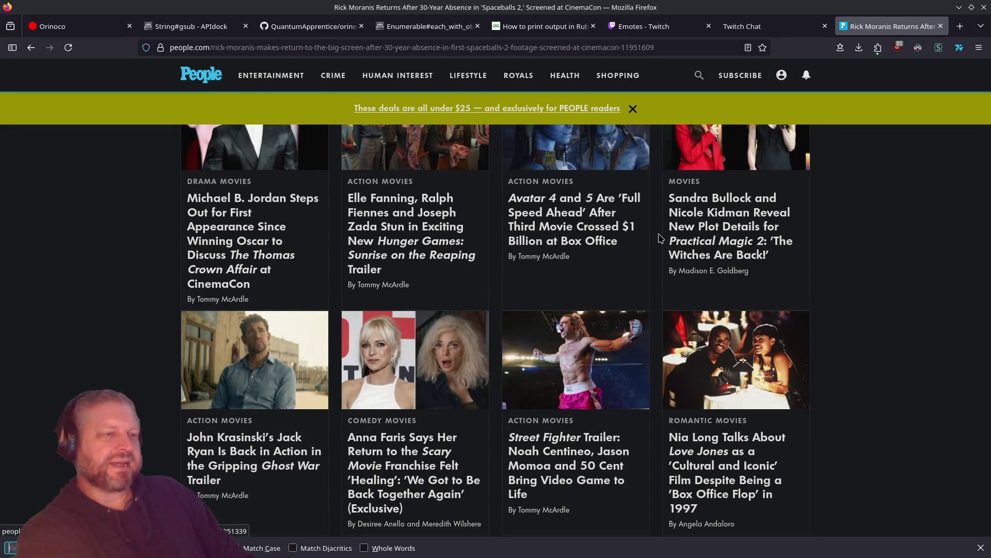
scroll(661, 238, up, 20)
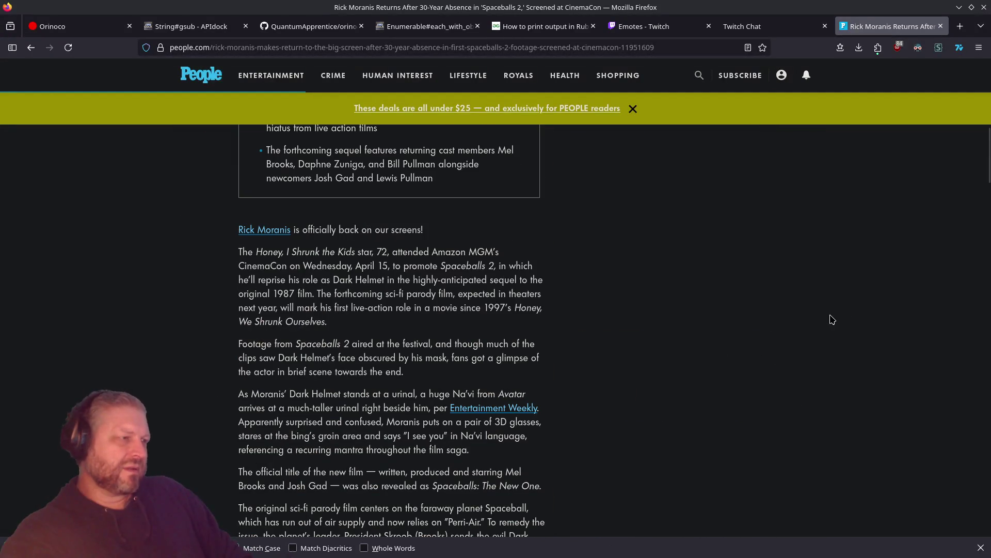
key(alt+Left)
scroll(530, 287, down, 2)
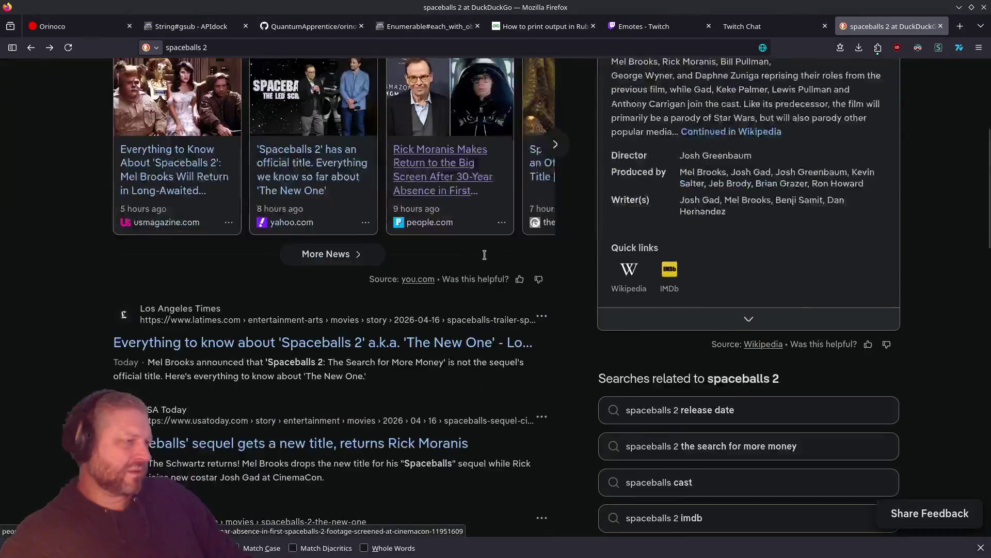
click(360, 309)
scroll(579, 356, down, 7)
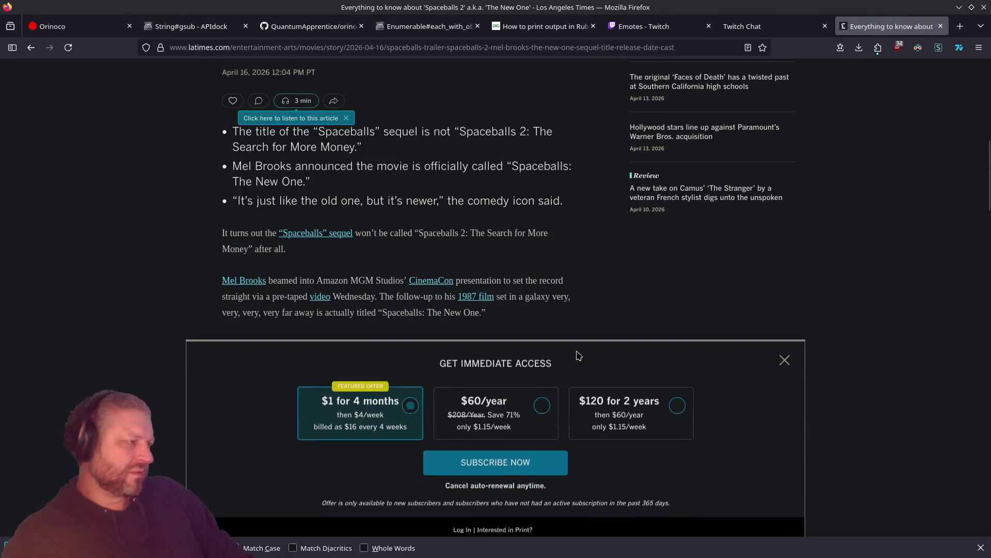
text(canj)
key(BackSpace)
key(BackSpace)
key(BackSpace)
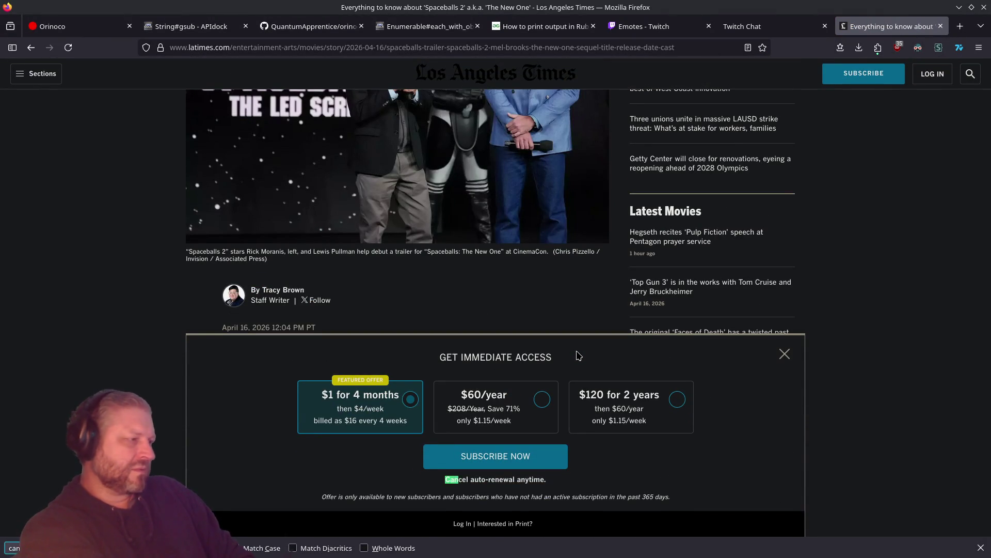
text(josh)
key(BackSpace)
key(BackSpace)
key(BackSpace)
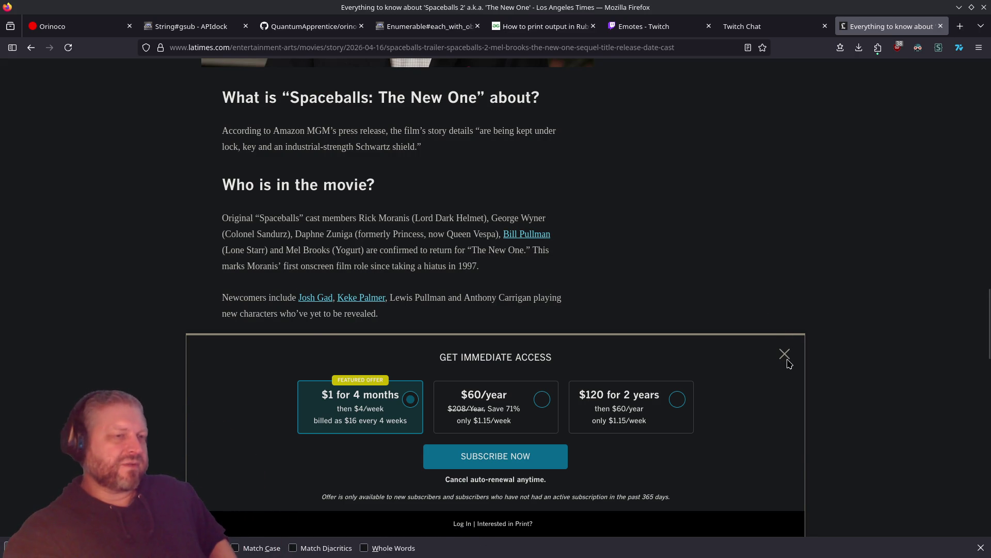
click(785, 354)
scroll(670, 289, up, 15)
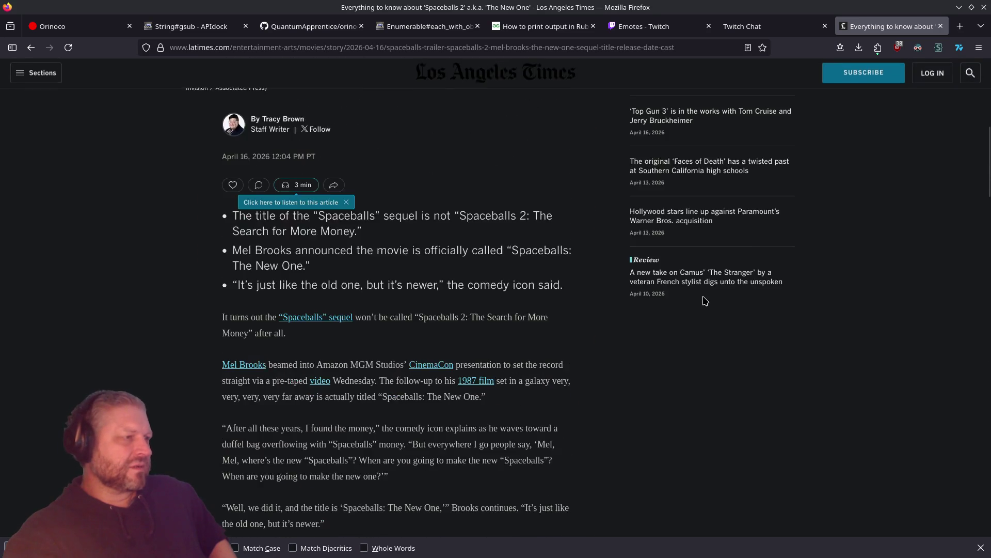
scroll(706, 301, up, 2)
scroll(534, 343, down, 2)
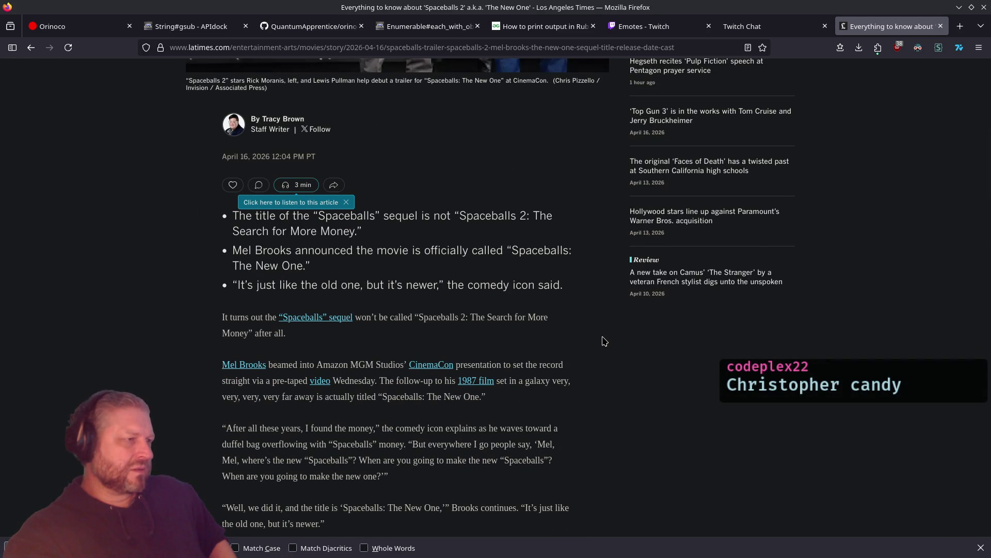
scroll(604, 341, down, 3)
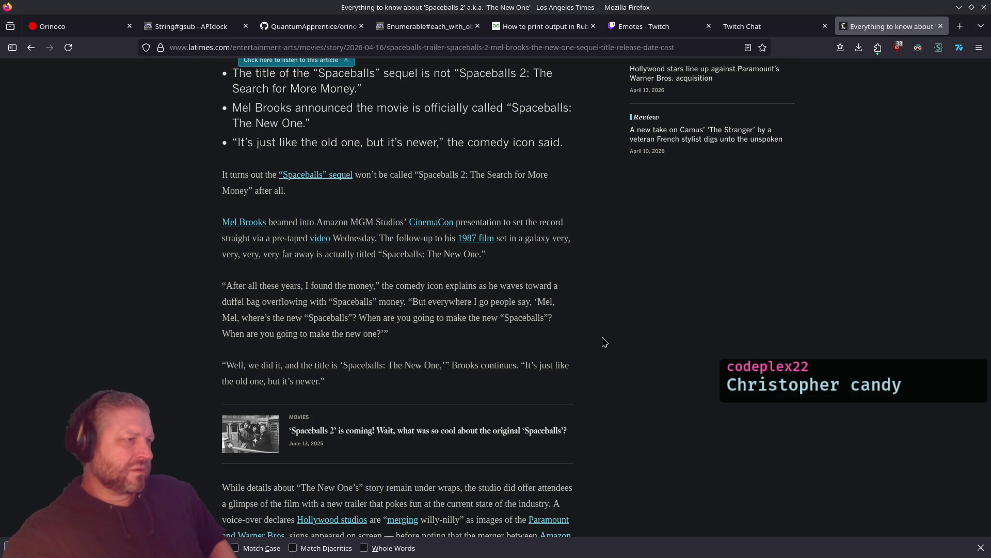
scroll(605, 341, down, 5)
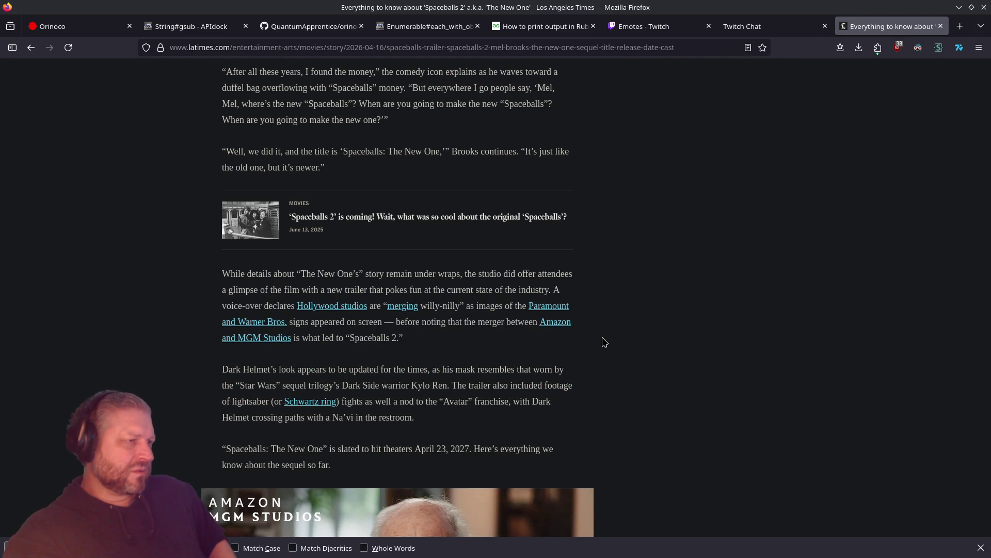
scroll(606, 346, down, 2)
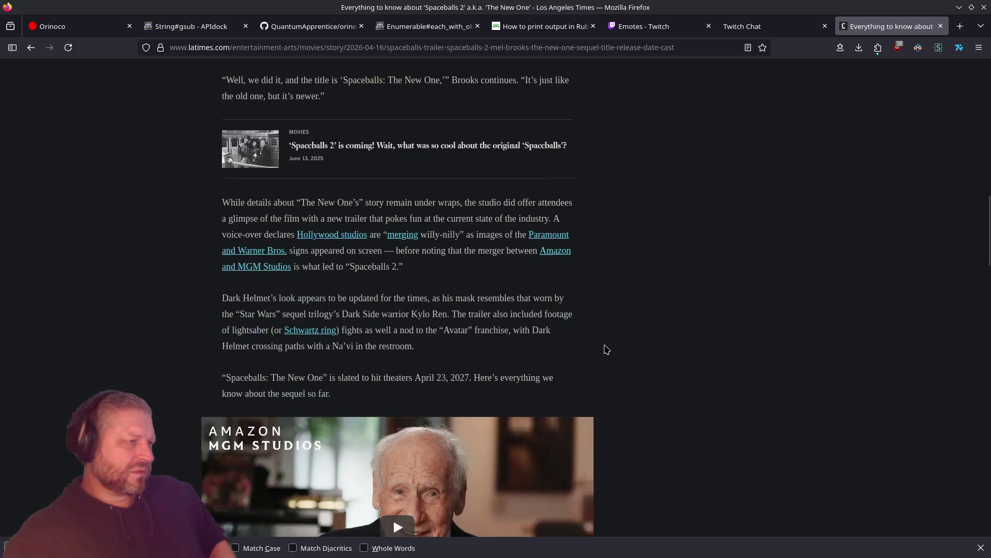
scroll(606, 349, down, 2)
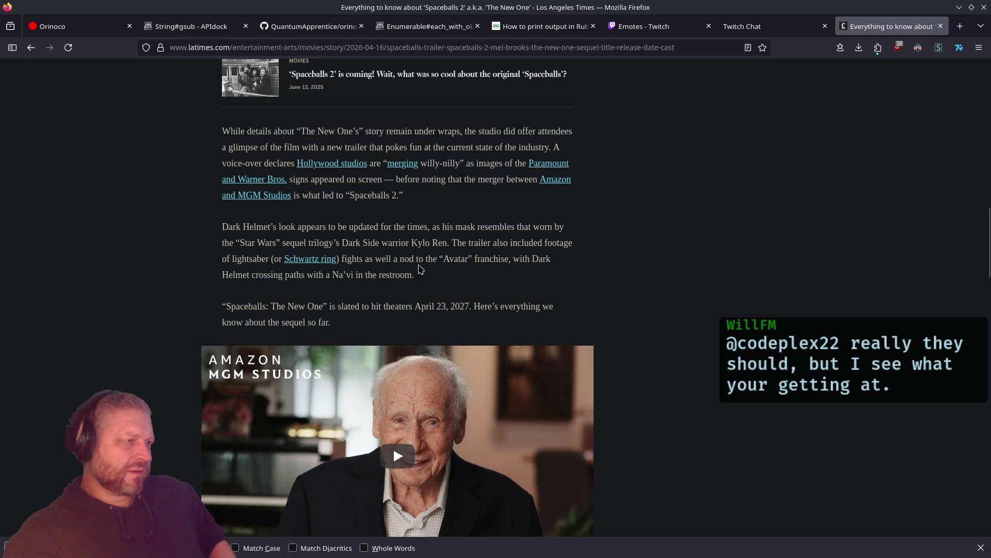
scroll(421, 269, down, 3)
Play the Spaceballs trailer full screen with a chosen video quality, then exit full screen
click(400, 258)
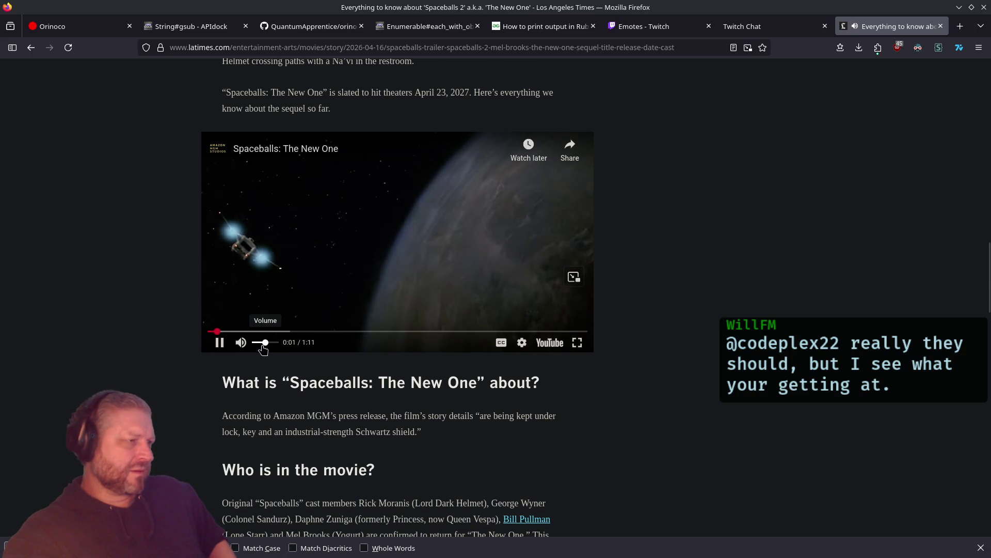
key(f)
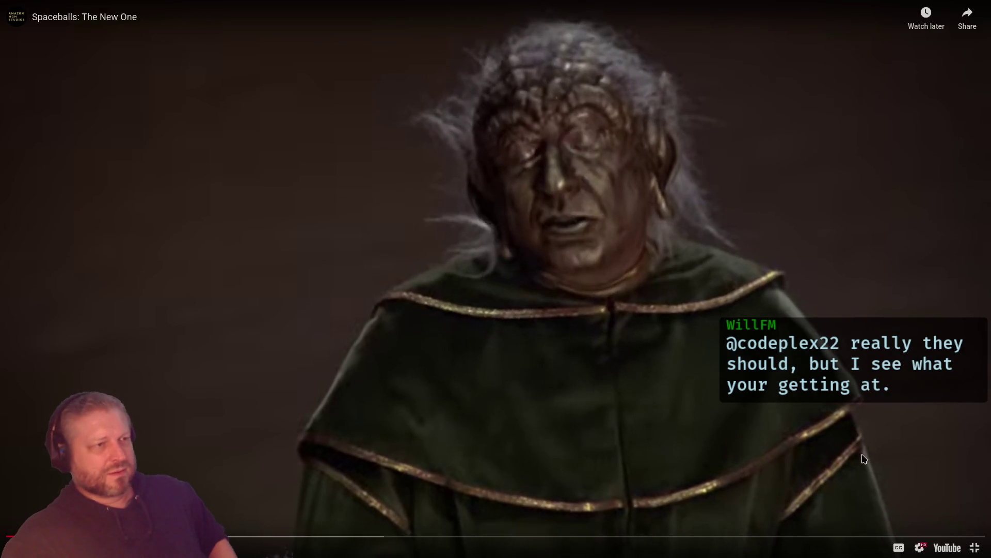
click(920, 547)
click(929, 516)
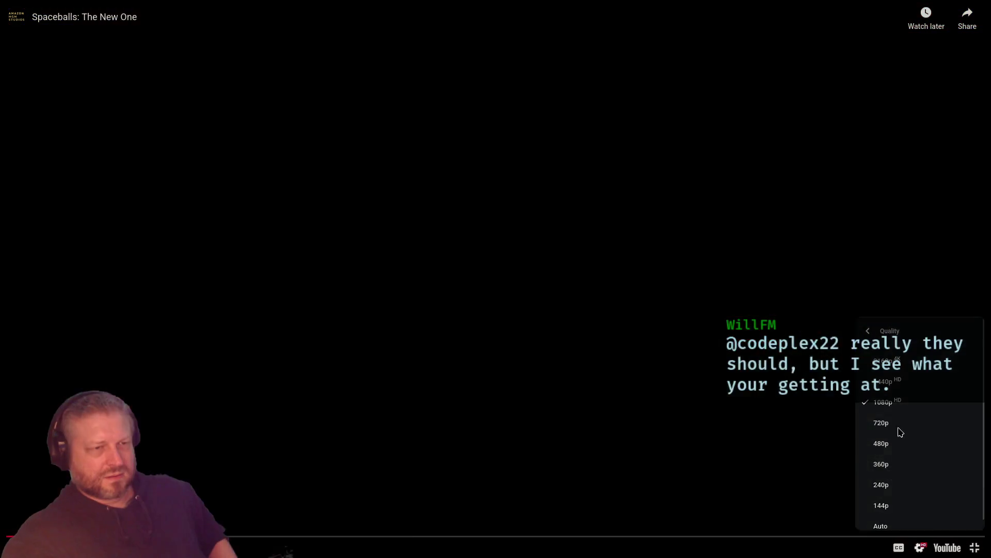
click(895, 428)
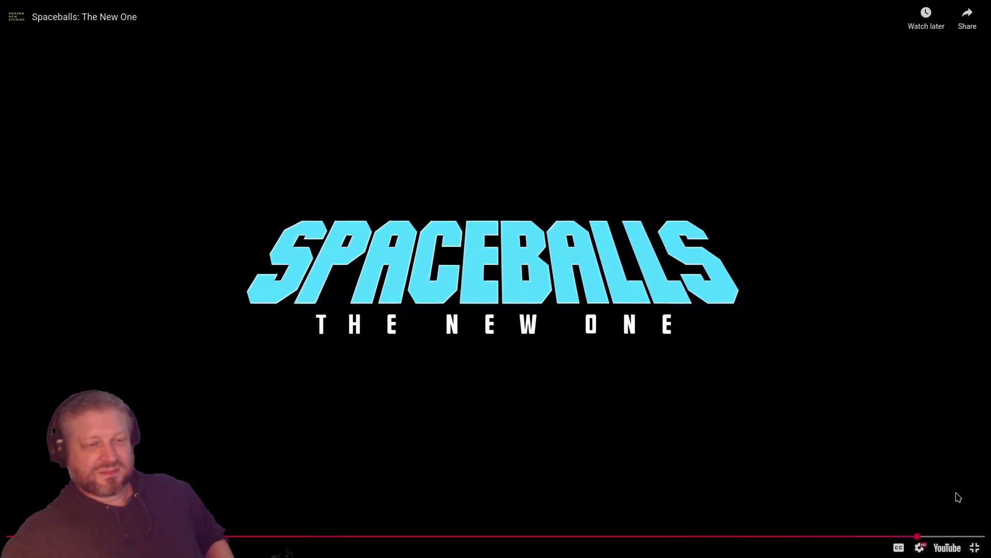
click(973, 546)
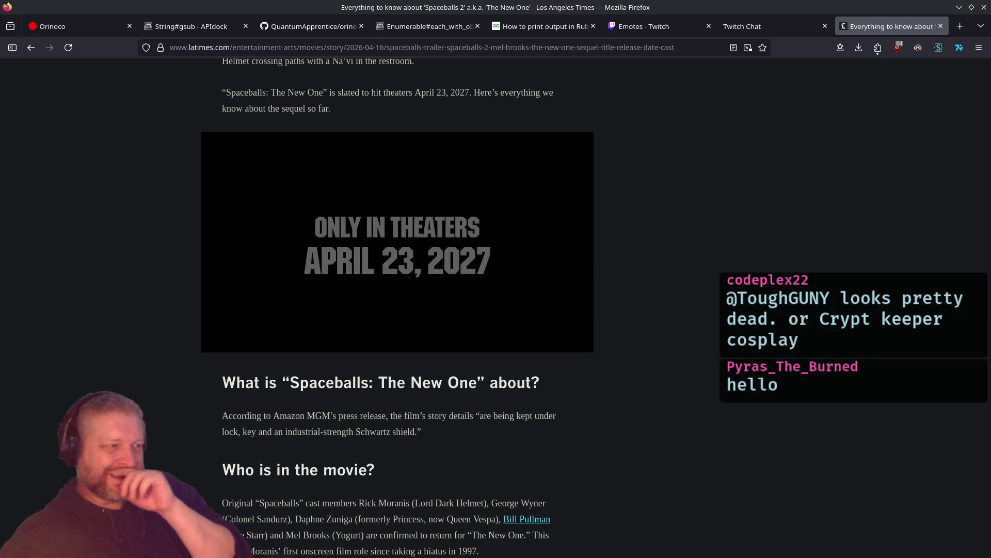
scroll(620, 289, down, 4)
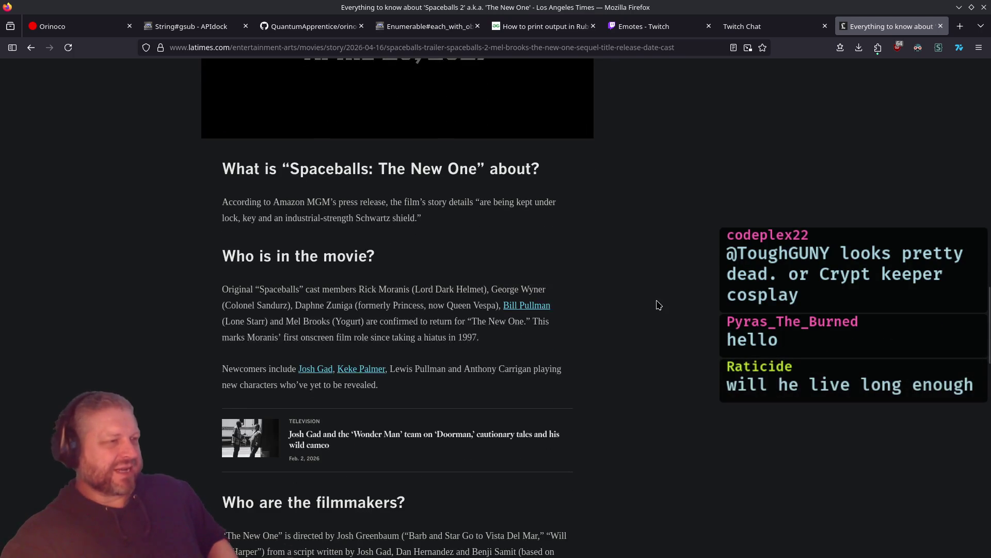
scroll(659, 305, down, 1)
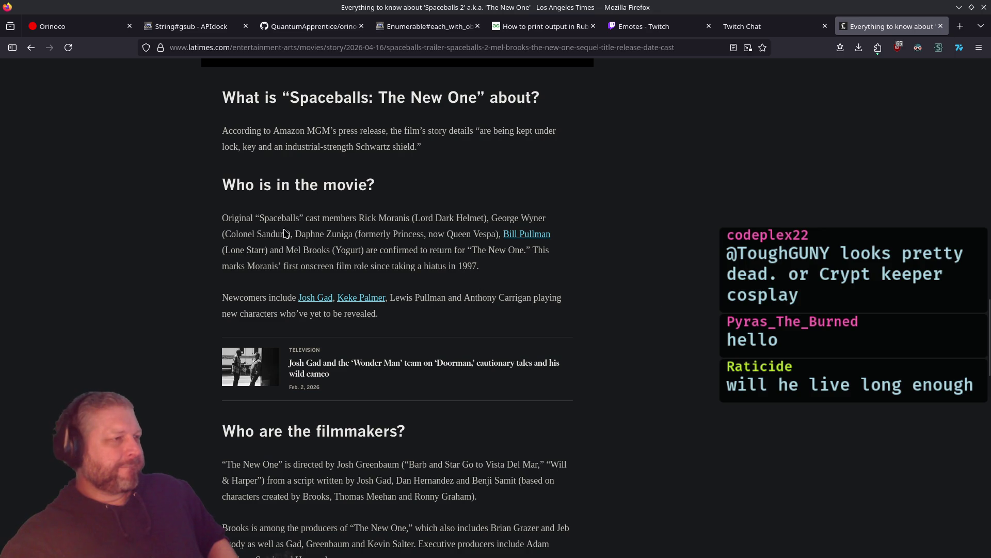
mouse_move(361, 221)
mouse_down()
mouse_move(553, 238)
mouse_move(288, 239)
mouse_move(353, 240)
mouse_up()
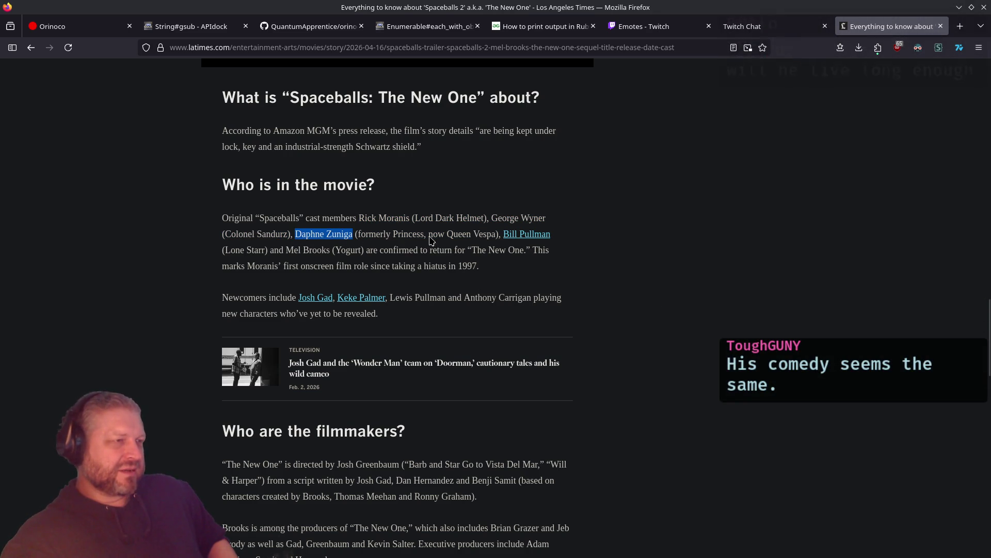
click(291, 256)
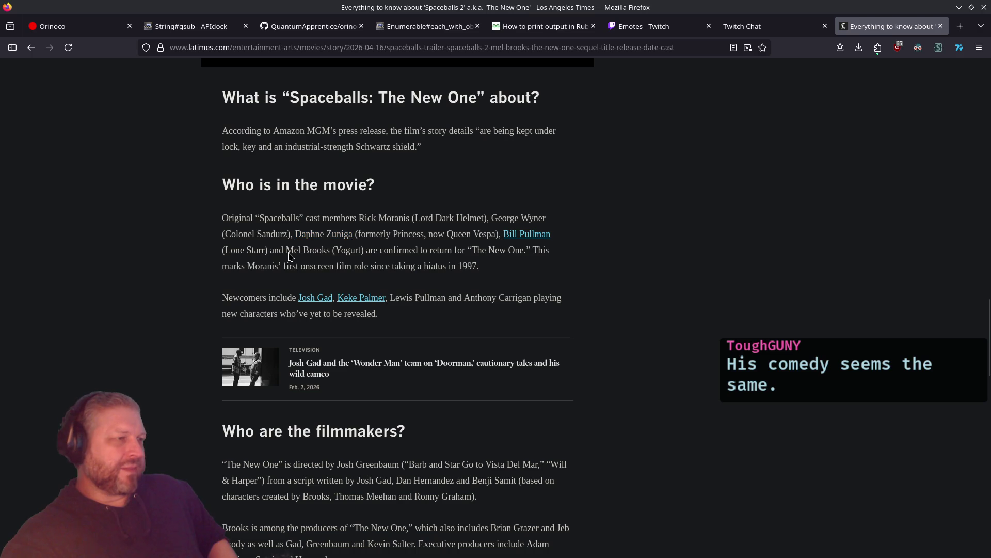
drag(289, 253, 312, 254)
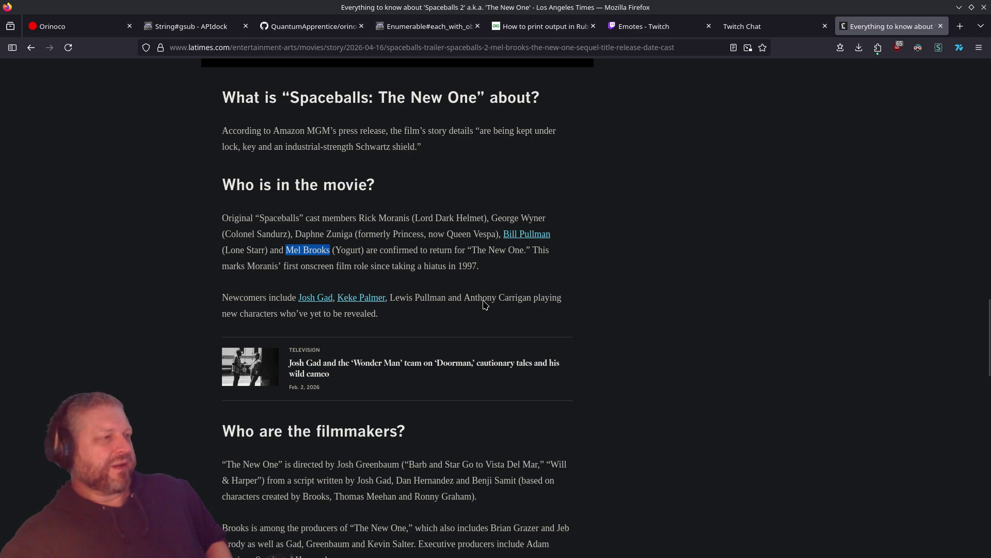
scroll(584, 328, down, 4)
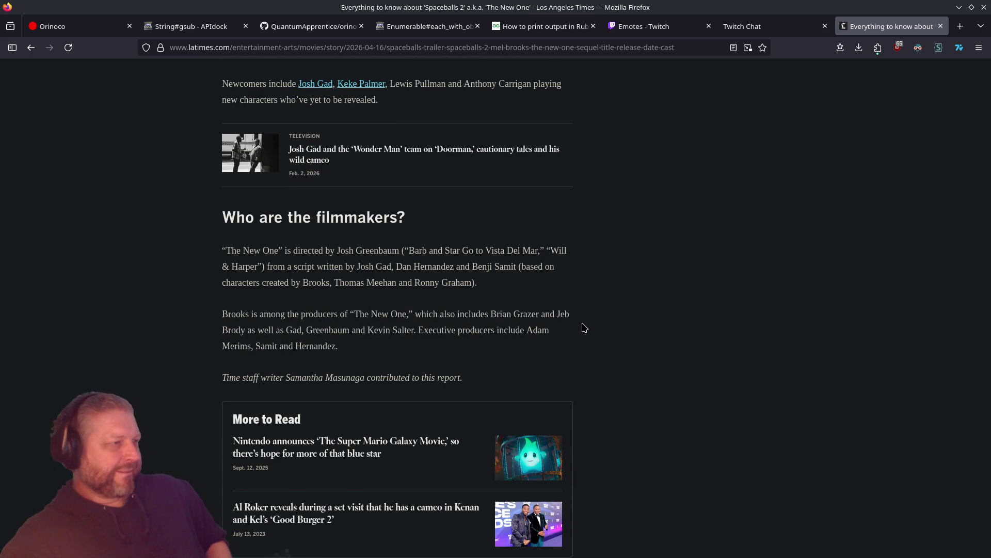
scroll(584, 327, down, 6)
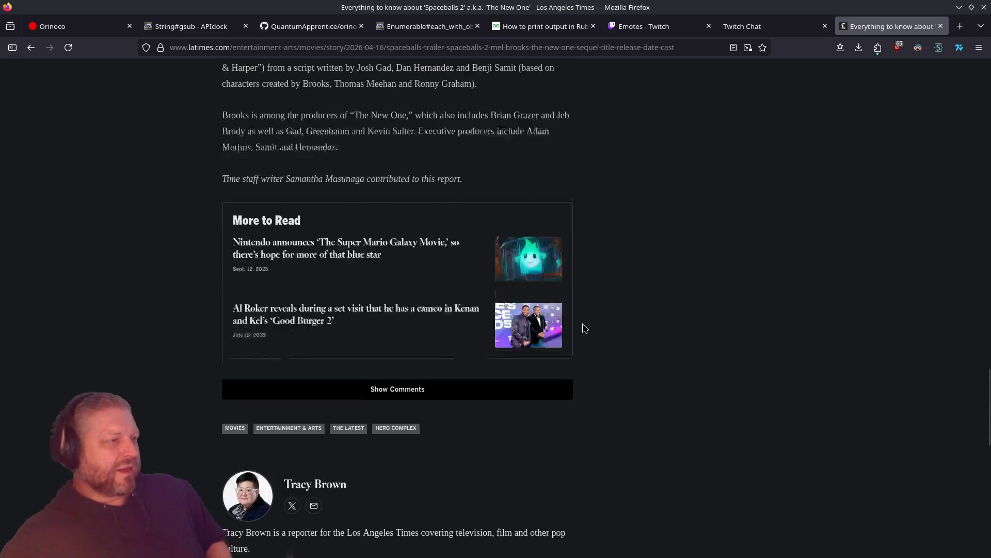
scroll(584, 328, up, 6)
scroll(584, 328, up, 2)
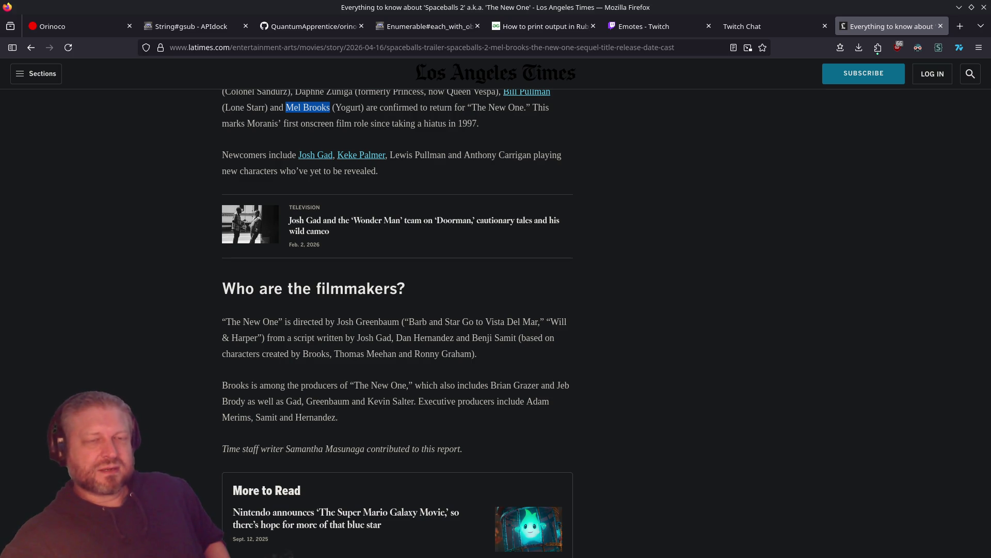
scroll(801, 337, down, 2)
scroll(801, 337, up, 2)
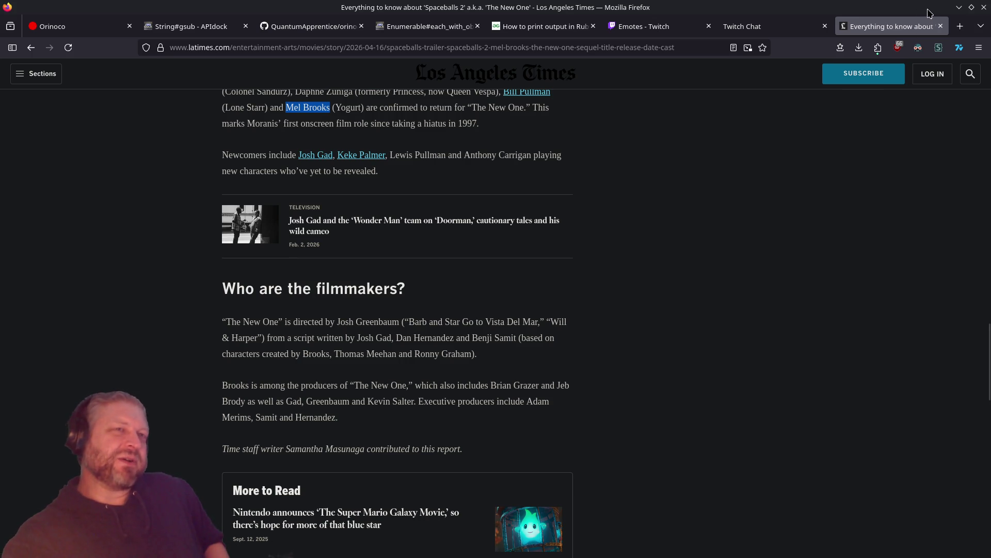
scroll(517, 351, up, 8)
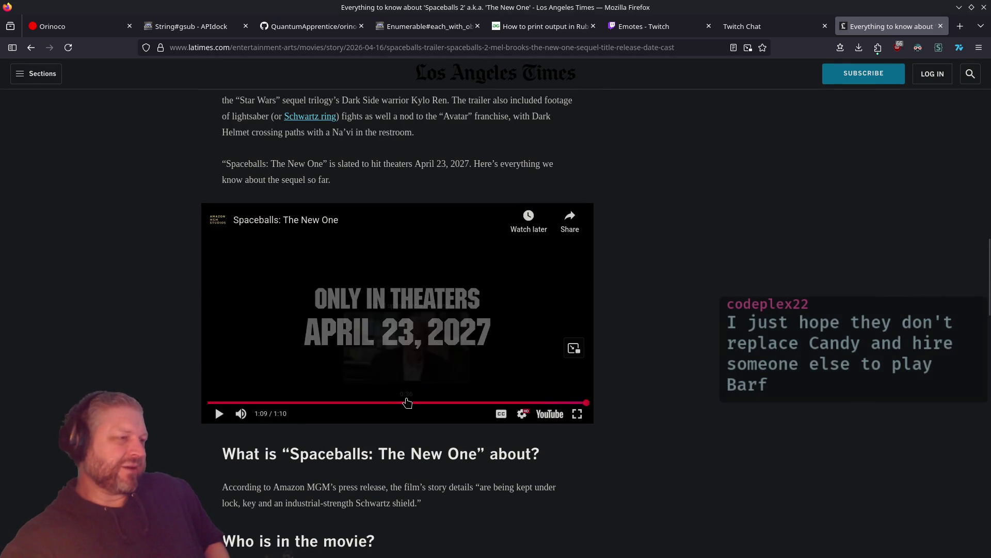
click(413, 403)
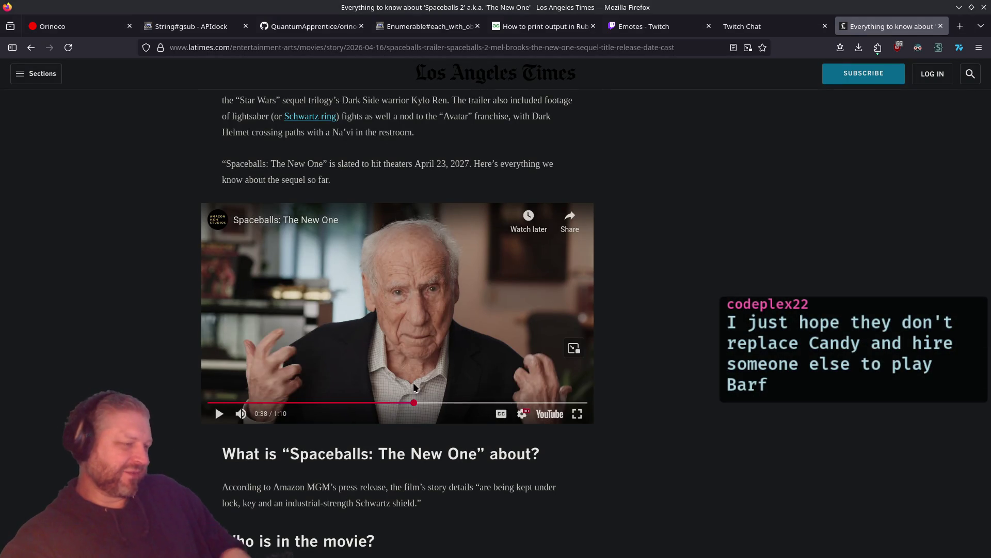
Replay the trailer full screen, pause it at 0:42, and close the LA Times tab
click(414, 386)
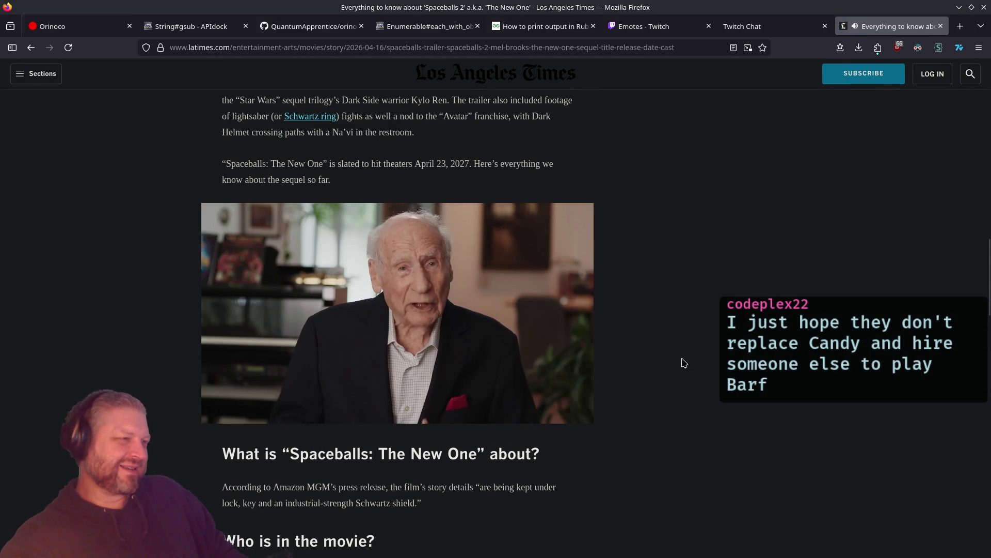
key(space)
key(space)
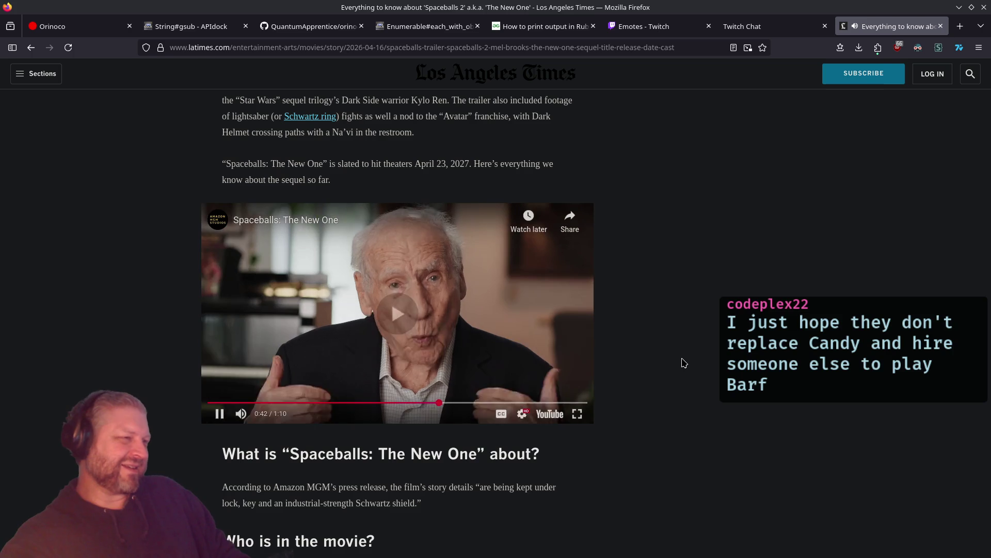
key(f)
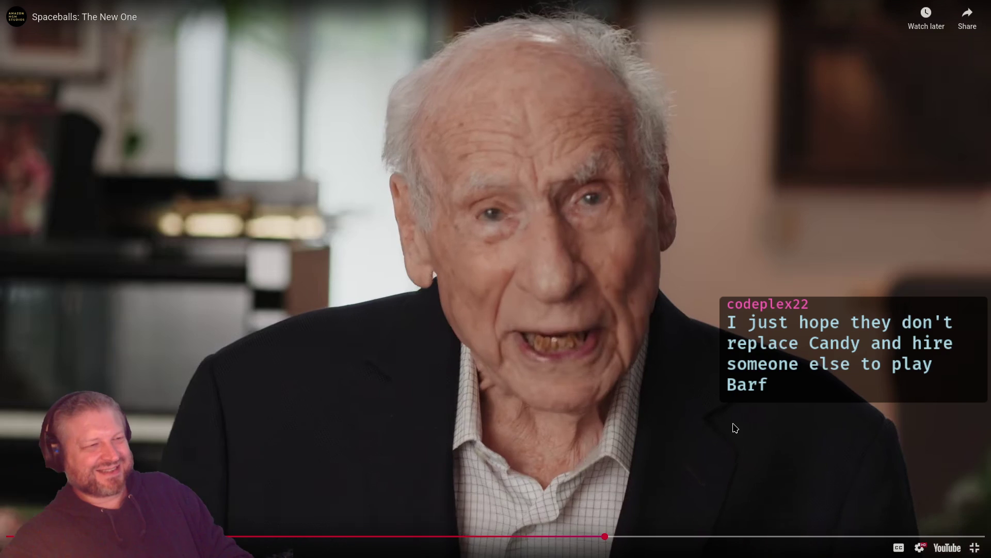
click(974, 547)
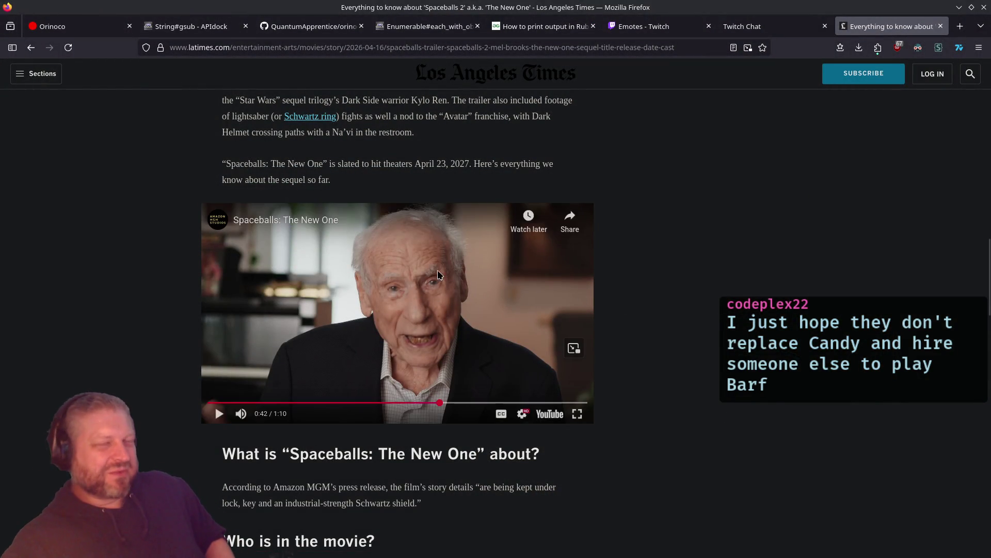
click(501, 270)
click(941, 26)
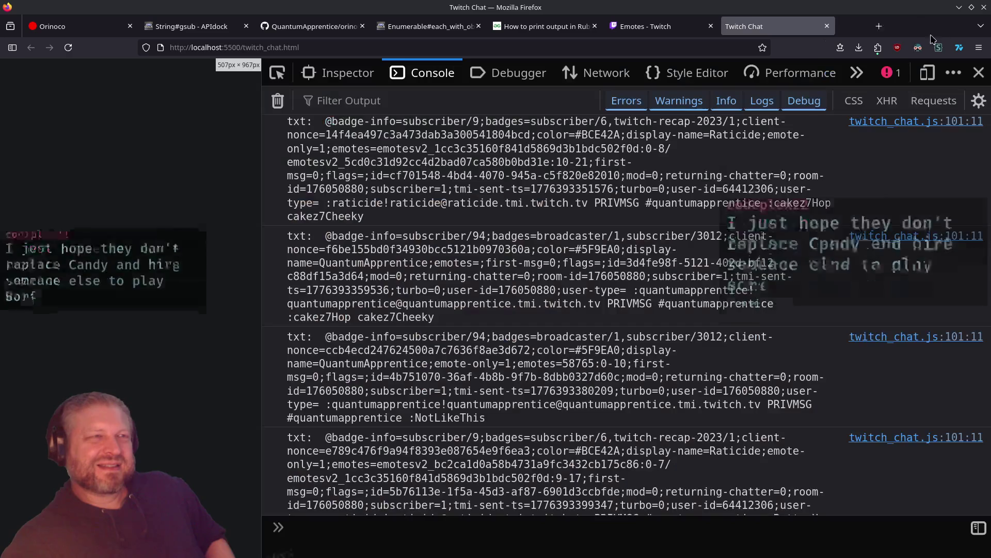
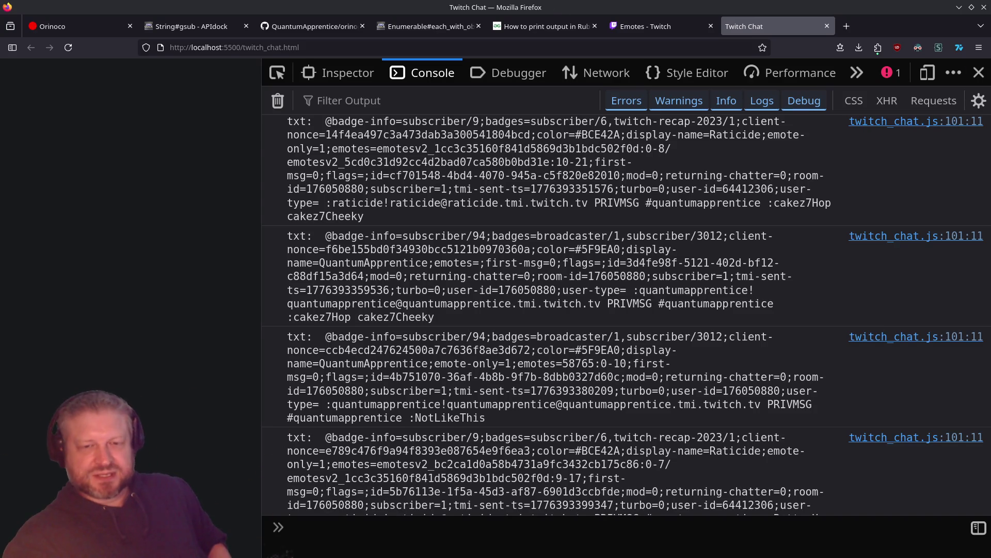
Show the Ruby and JavaScript parse_tags code together, then reload the local Twitch Chat test page
key(alt+Tab)
key(alt+Tab)
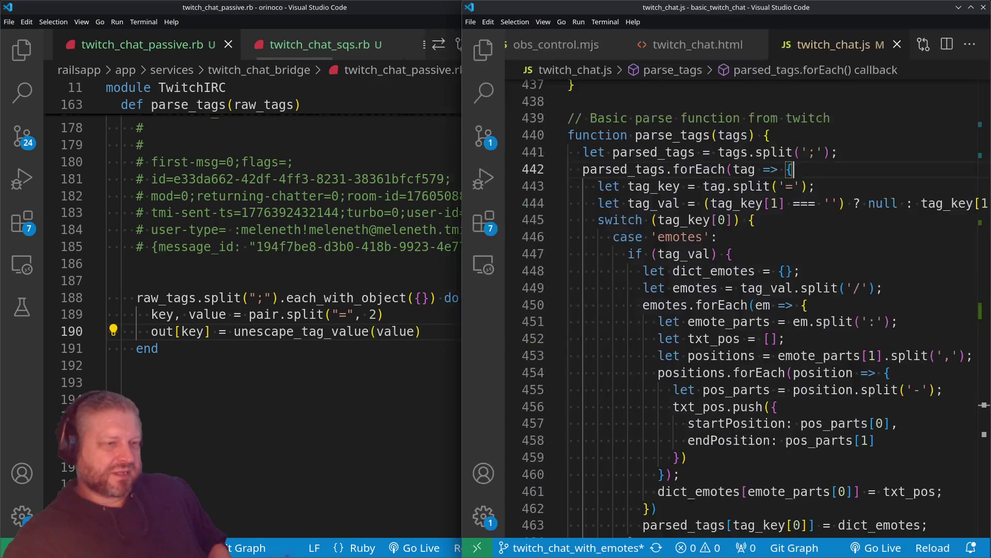
key(alt+Tab)
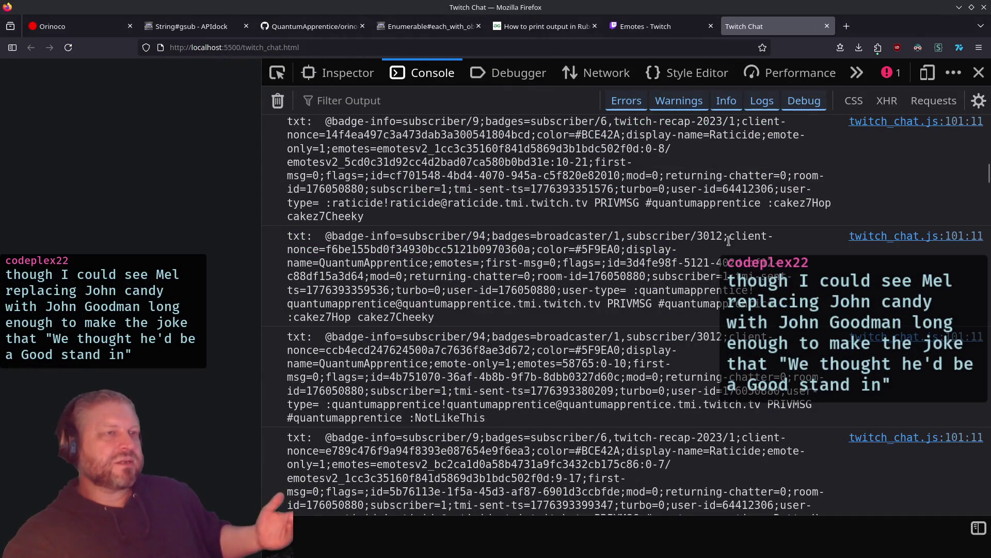
key(F5)
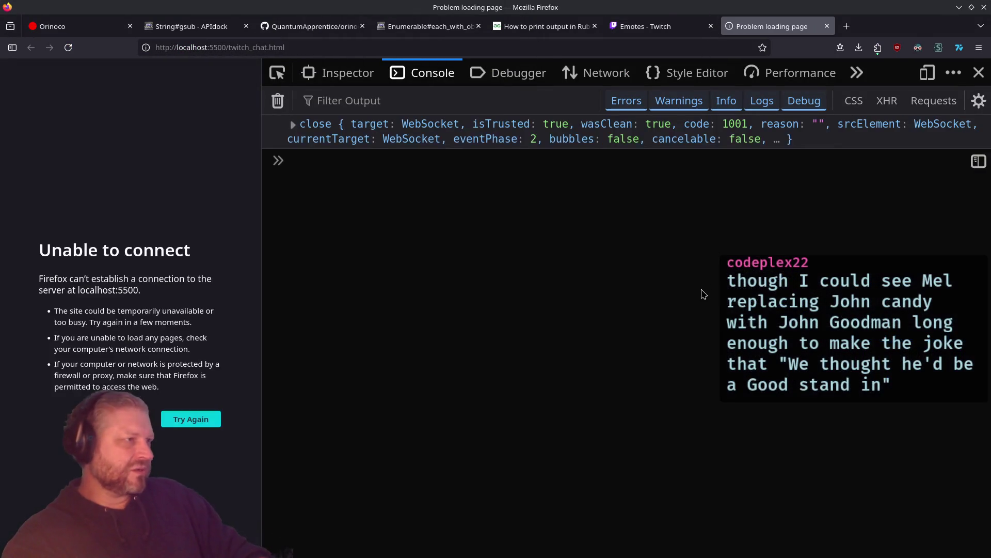
Close the failed and Twitch Emotes tabs, tile Firefox right, and show the Orinoco OBS Bridge Admin page
click(826, 26)
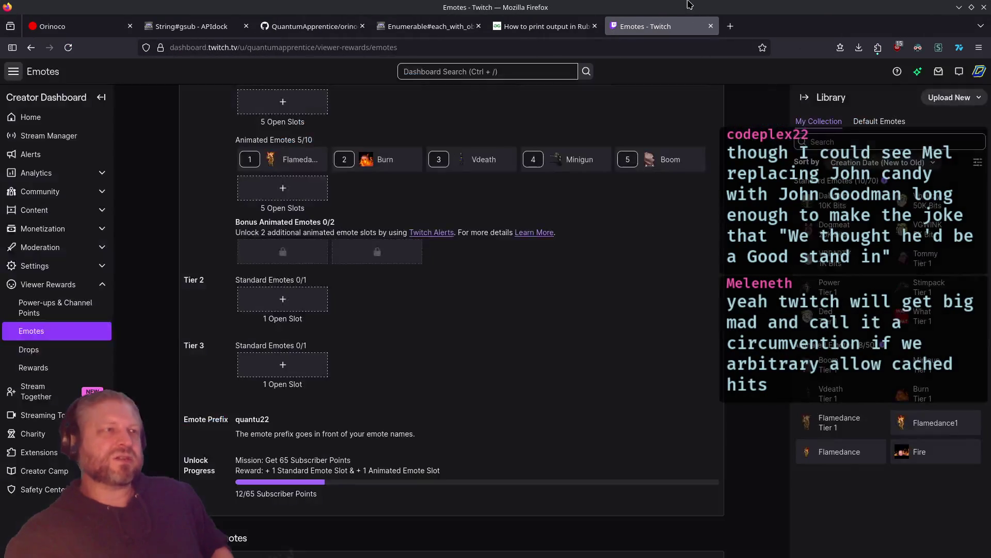
click(711, 26)
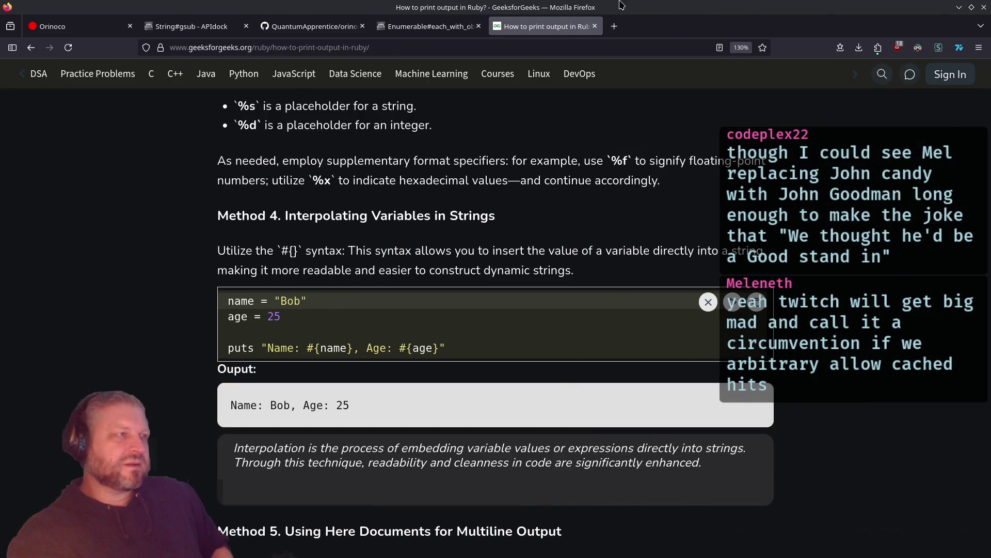
key(super+Right)
click(582, 26)
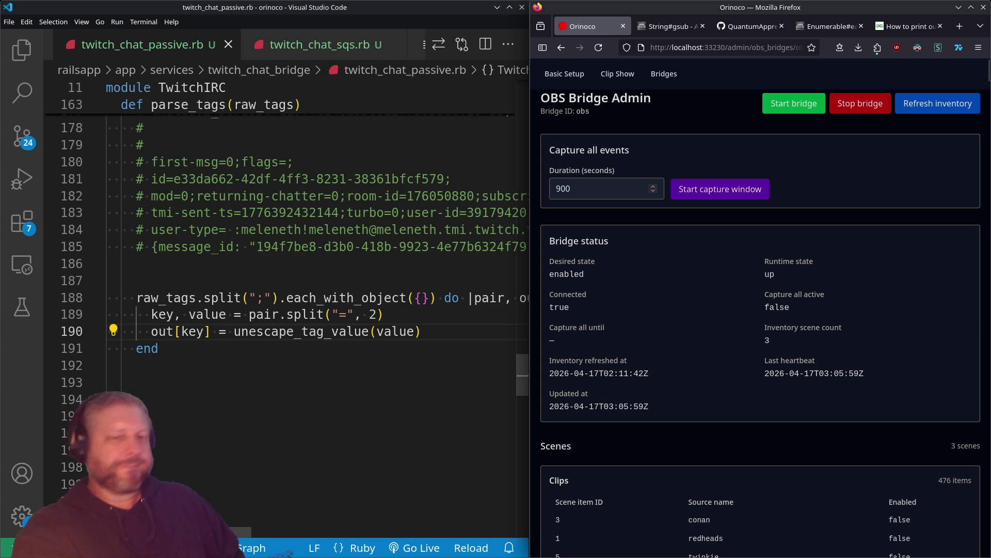
Bring the Rails app terminal forward to watch incoming Twitch chat messages and raw tags
key(alt+Tab)
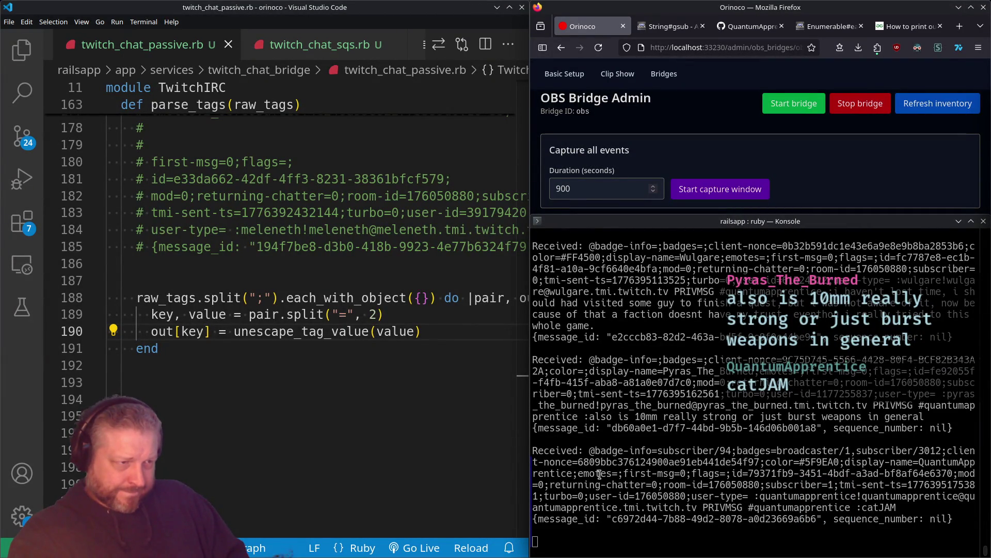
Select the empty 'emotes=;' tag in the chat log, then open a maximized blank Firefox tab
drag(578, 473, 623, 473)
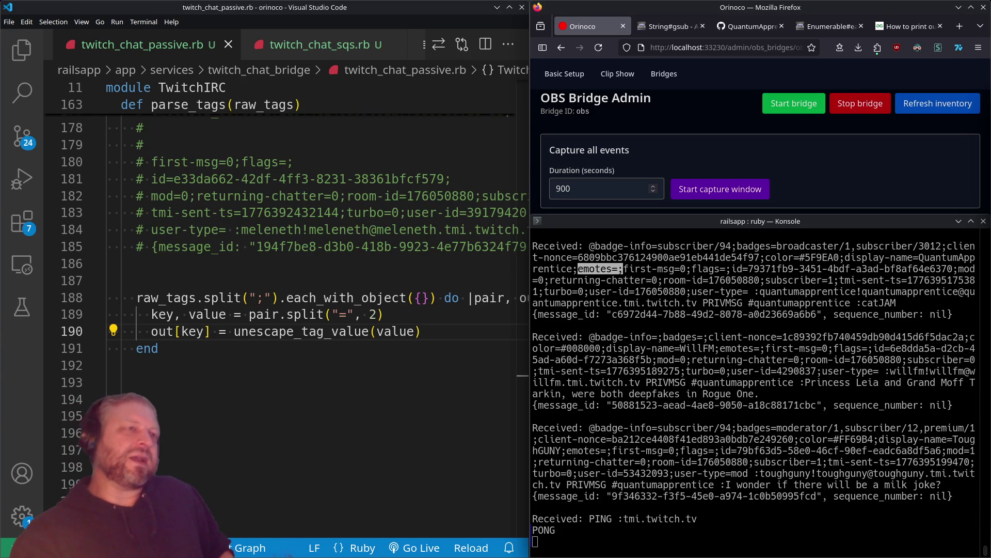
click(957, 32)
click(957, 31)
double_click(885, 10)
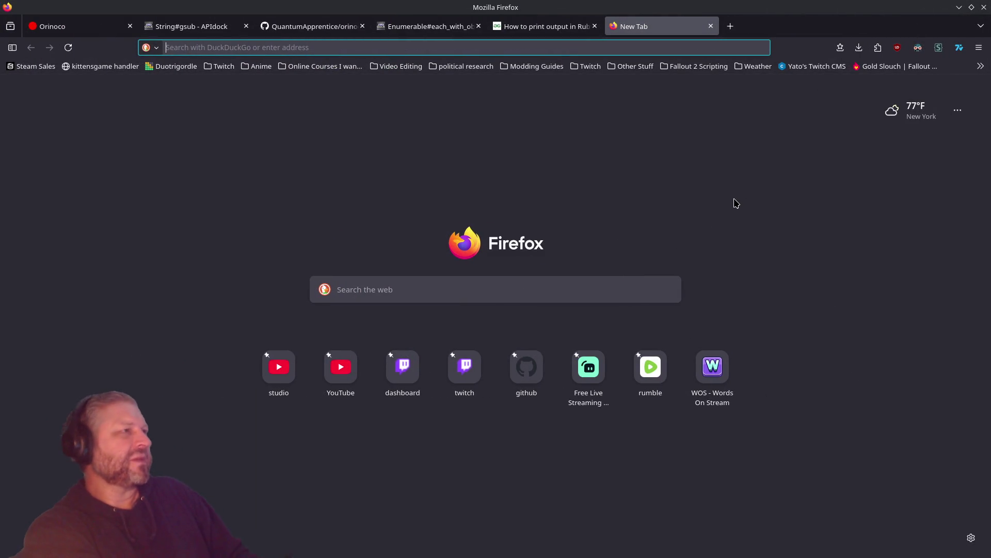
Search for 'fallout 2 weaposn' and open the Fallout Wiki Fallout 2 weapons page
text(fallout 2 w)
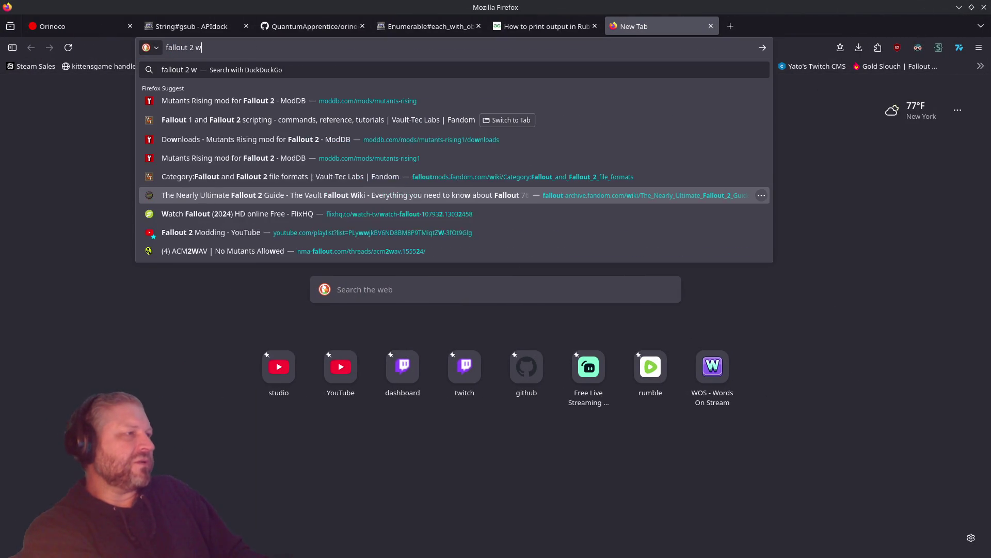
text(eaposn)
key(Return)
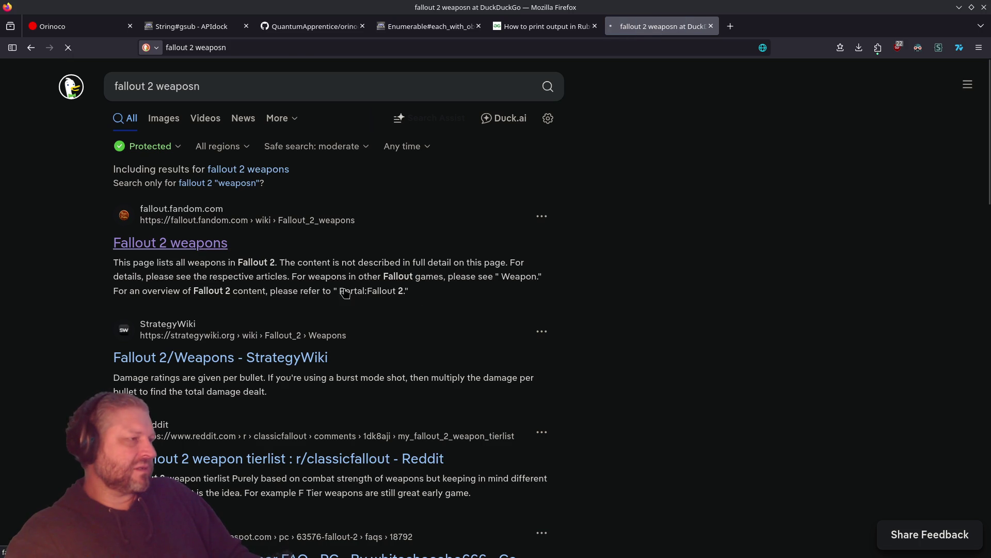
click(345, 293)
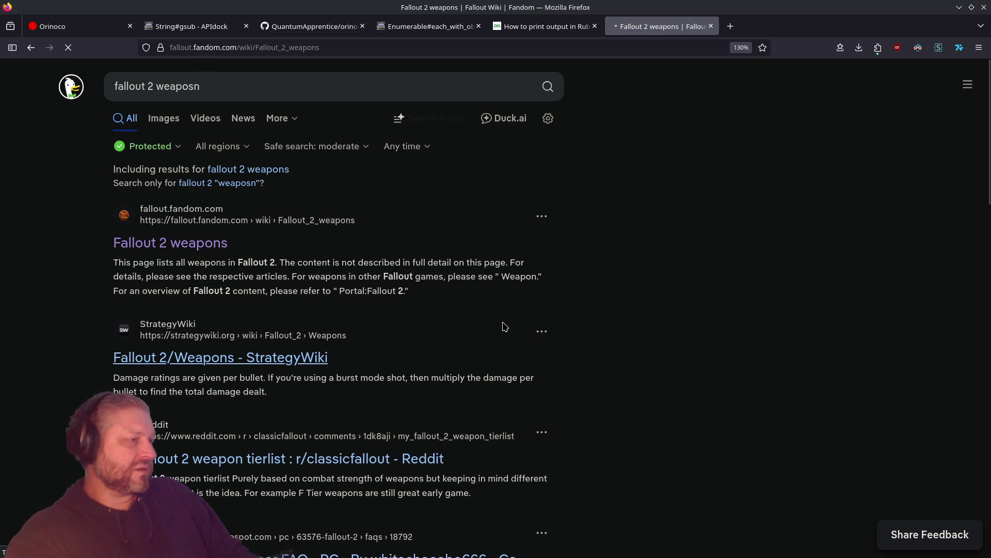
Browse the weapon tables down to Big Guns, comparing the Minigun, Avenger and Vindicator rows
scroll(502, 325, down, 15)
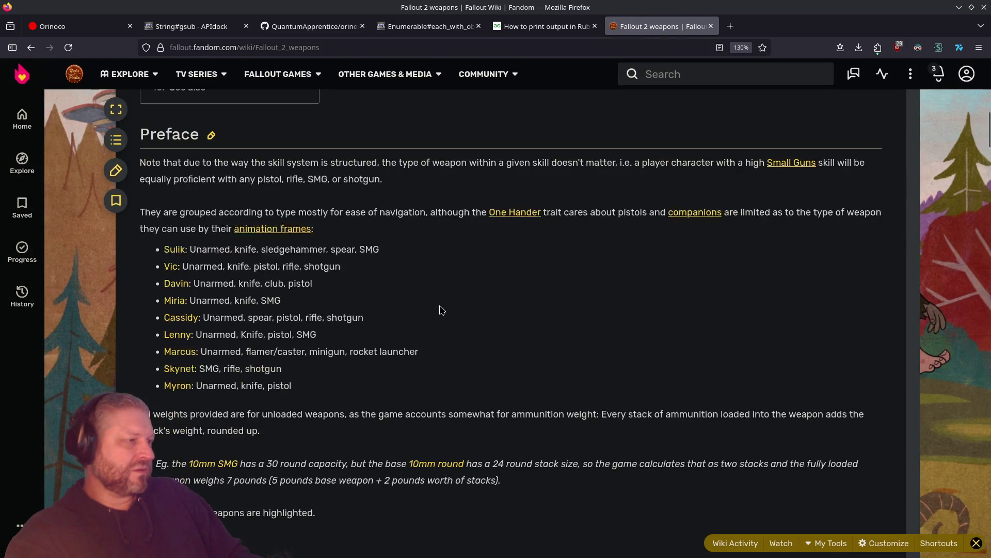
scroll(441, 308, down, 17)
scroll(442, 309, up, 4)
scroll(441, 308, down, 15)
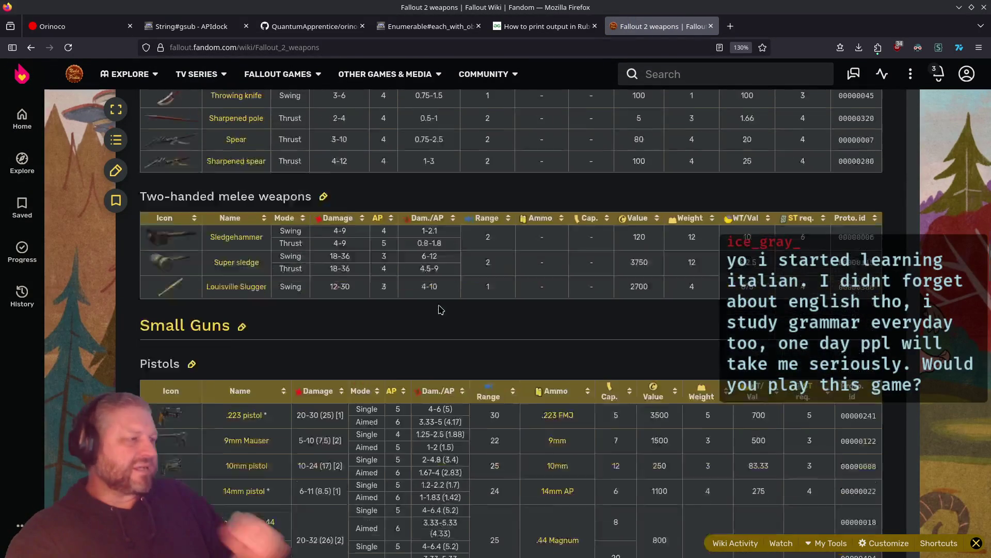
scroll(440, 308, up, 3)
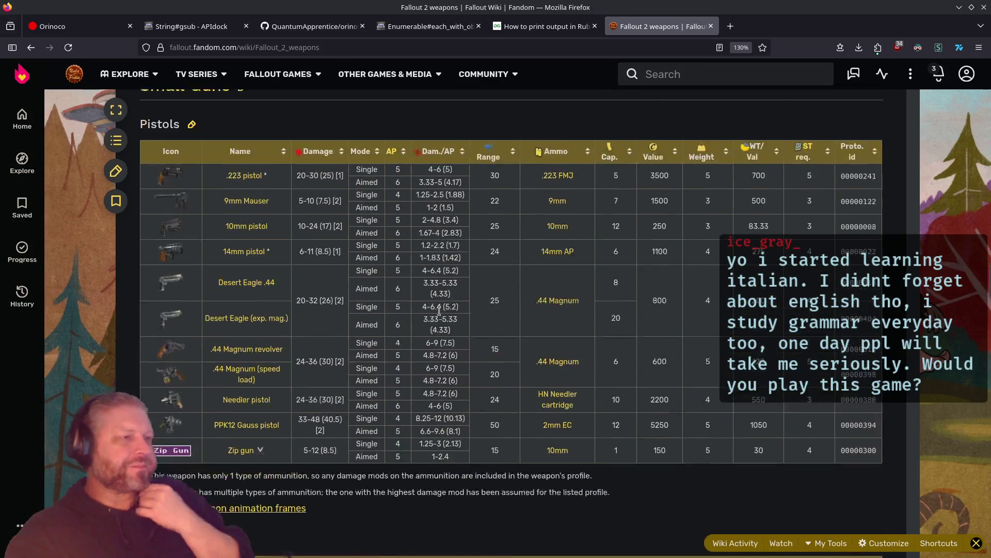
scroll(438, 312, down, 10)
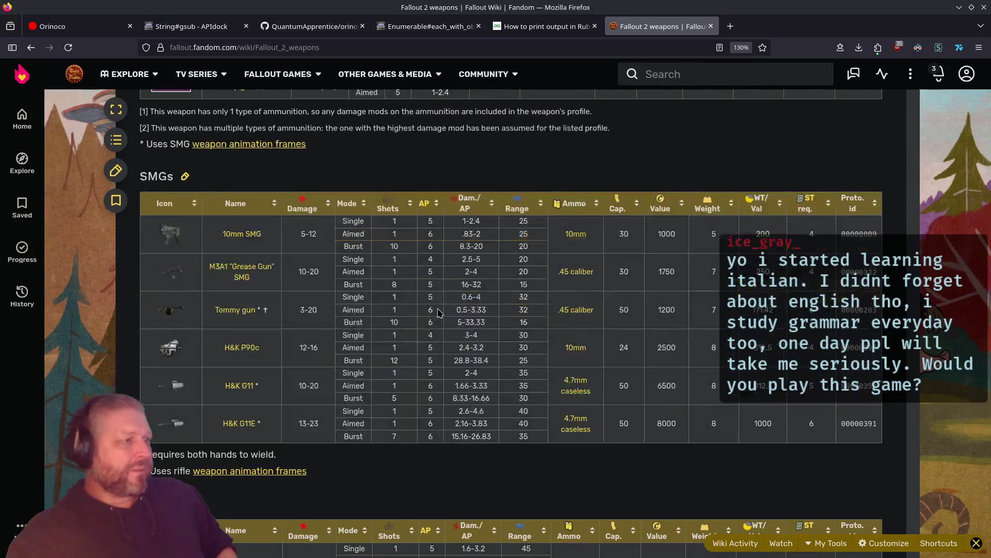
scroll(438, 314, down, 5)
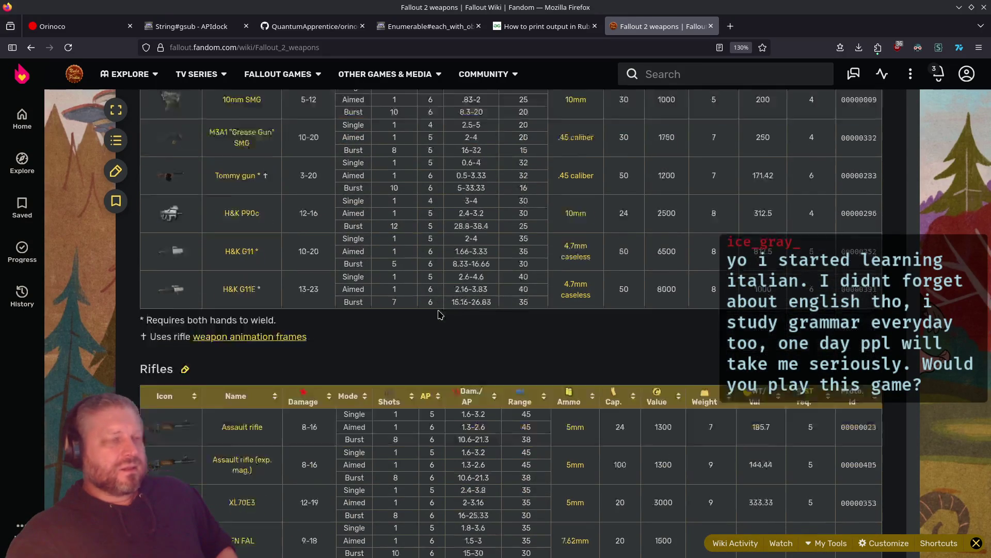
mouse_move(364, 133)
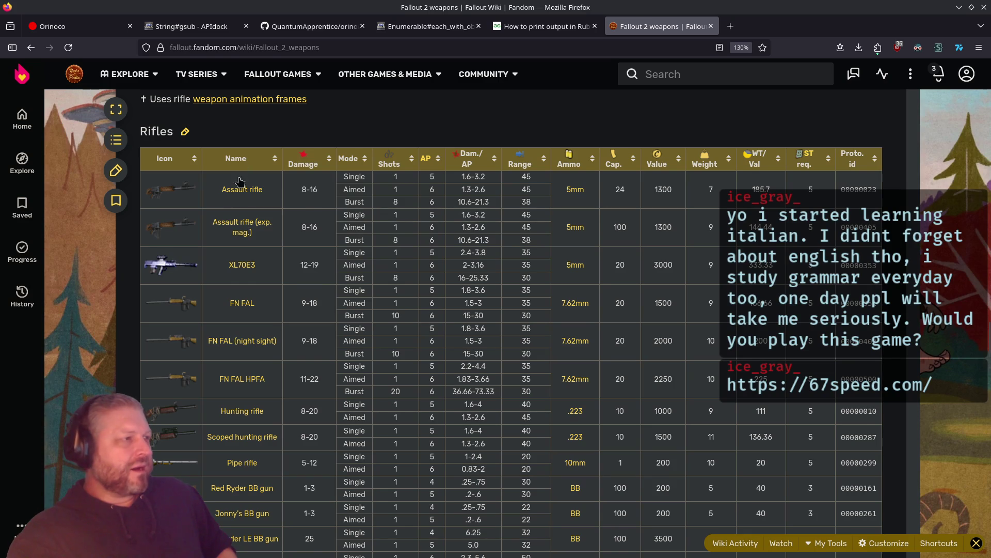
scroll(249, 289, down, 3)
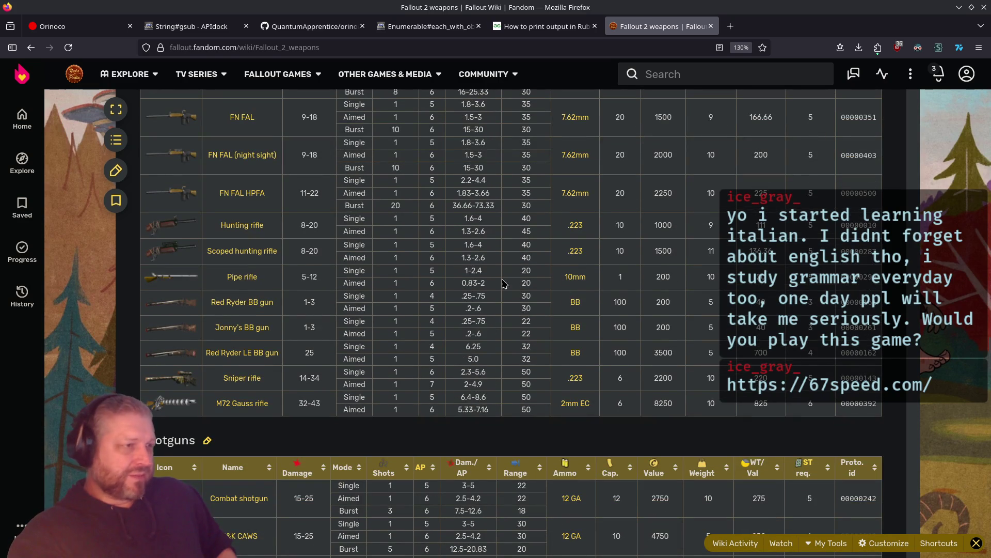
scroll(619, 298, down, 3)
scroll(618, 299, down, 6)
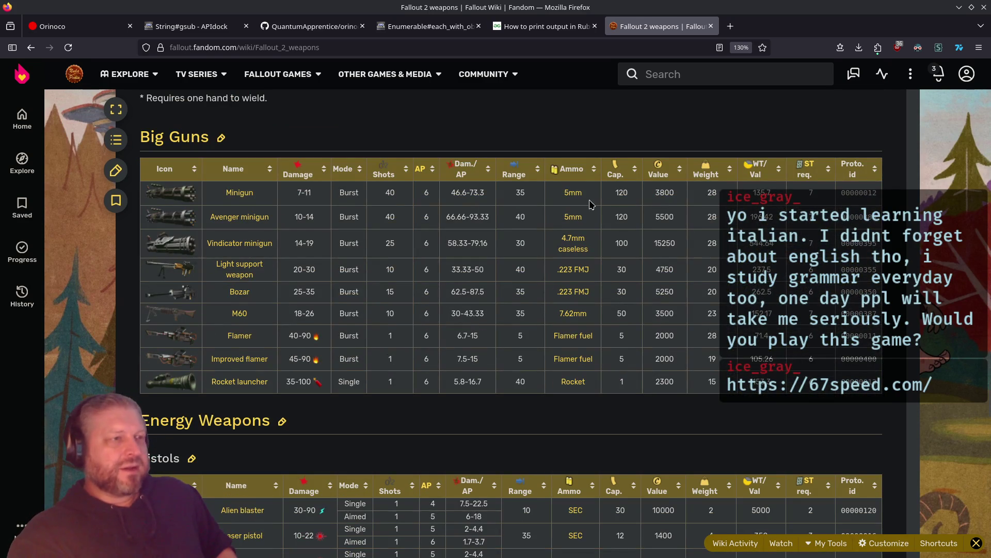
mouse_move(592, 204)
mouse_down()
mouse_move(597, 220)
mouse_move(548, 187)
mouse_up()
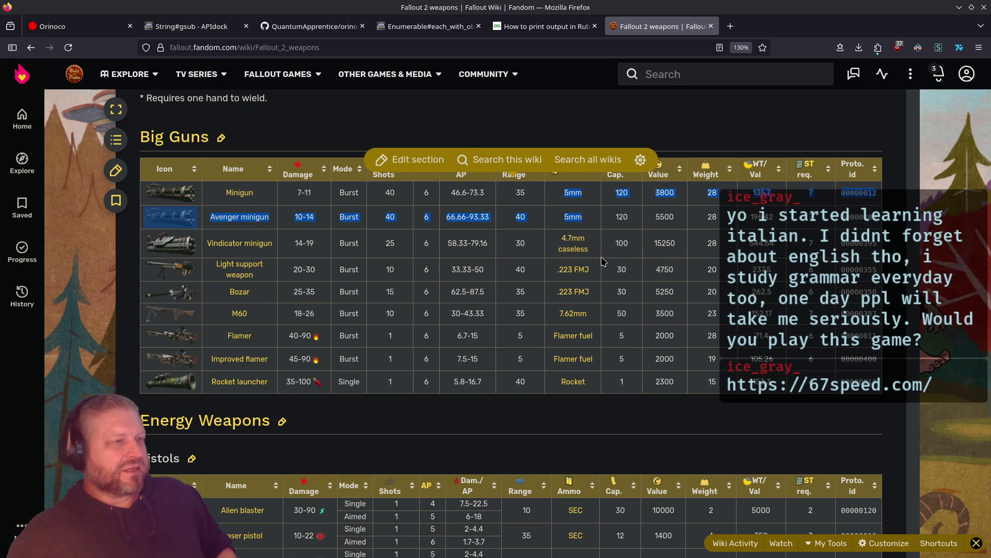
drag(603, 262, 577, 228)
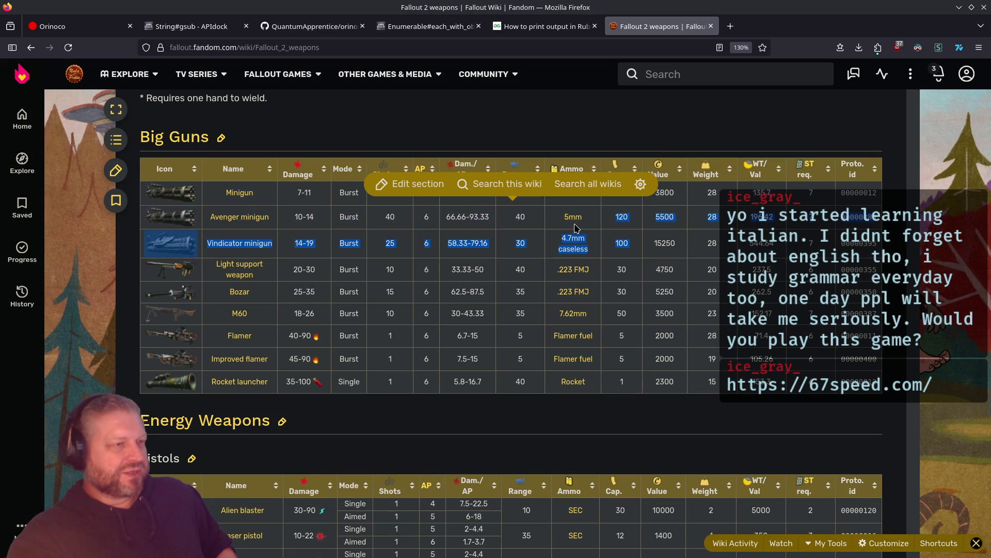
click(620, 310)
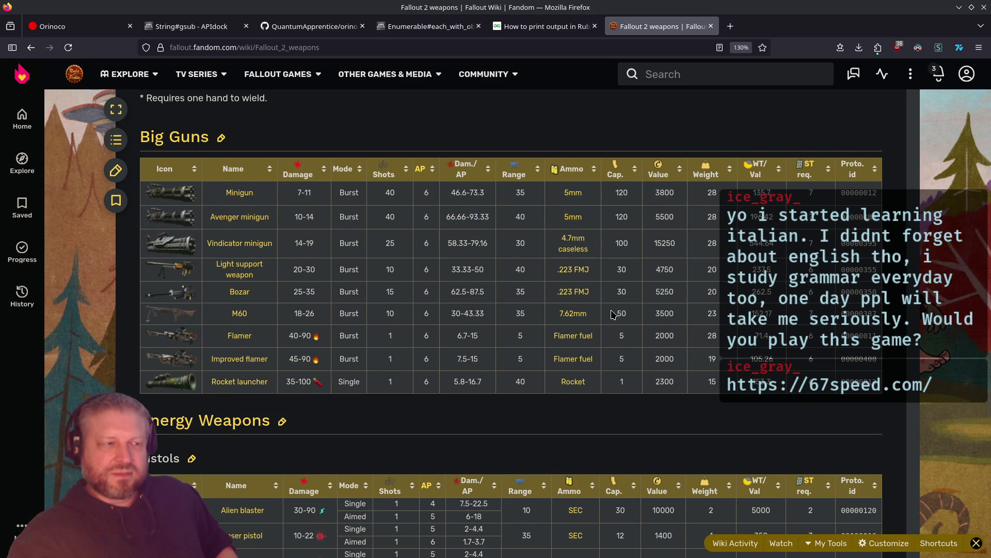
Return to the 10mm SMG row and open its 10mm ammunition article
scroll(613, 314, down, 2)
scroll(613, 315, down, 2)
scroll(611, 314, down, 5)
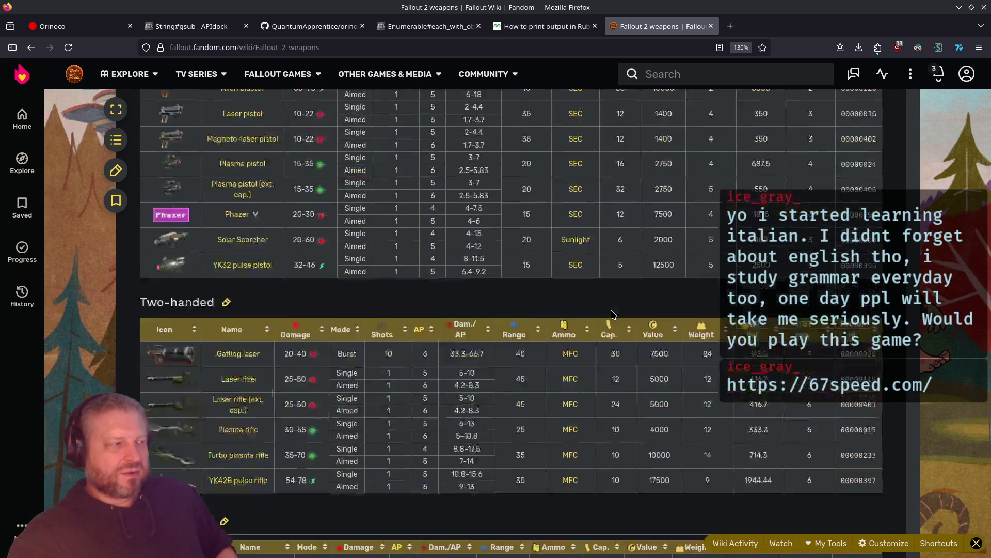
scroll(611, 313, up, 12)
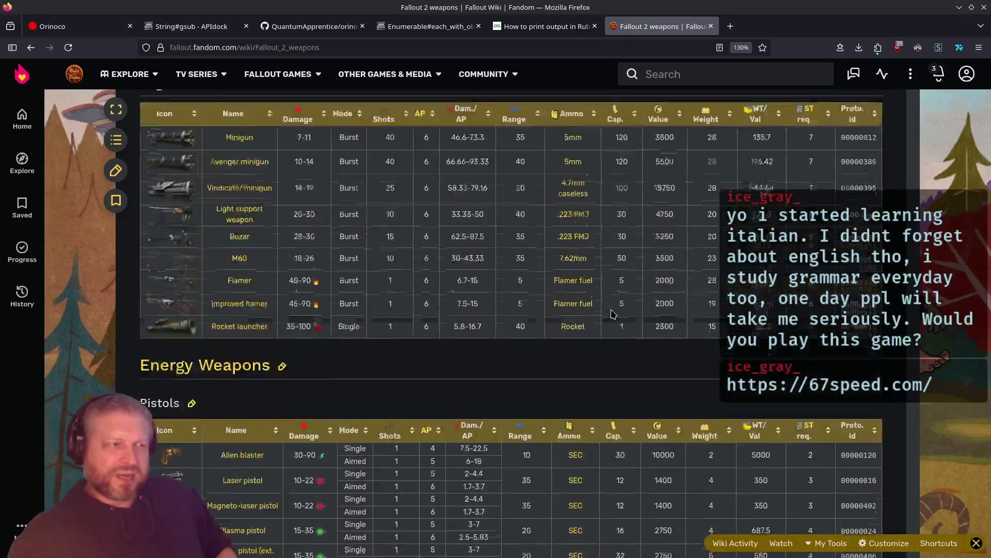
scroll(608, 313, up, 15)
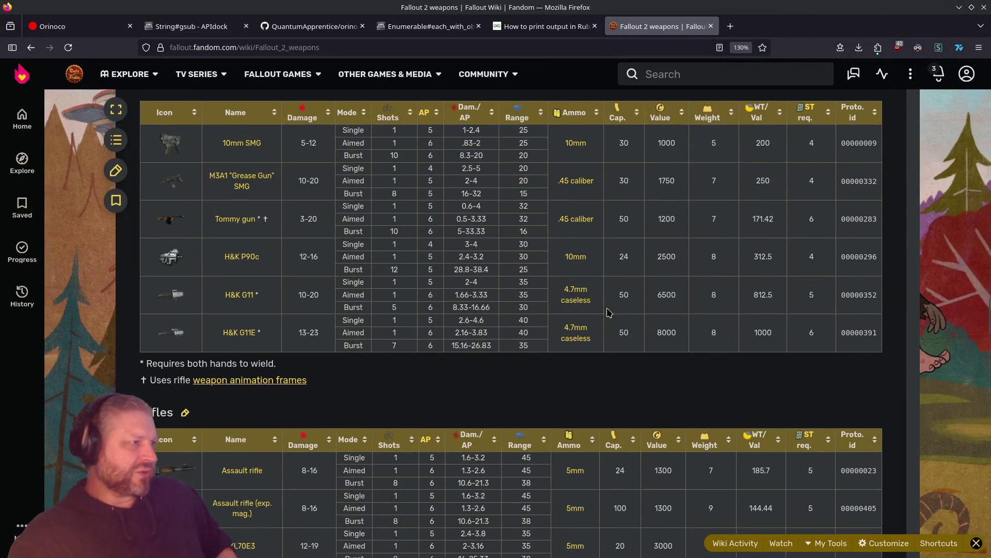
scroll(608, 312, up, 3)
triple_click(274, 336)
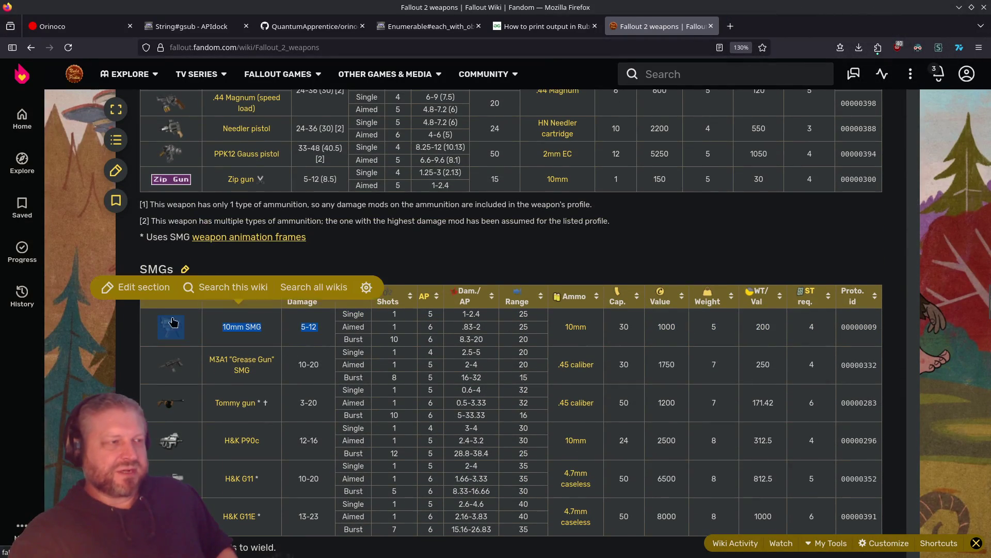
click(585, 333)
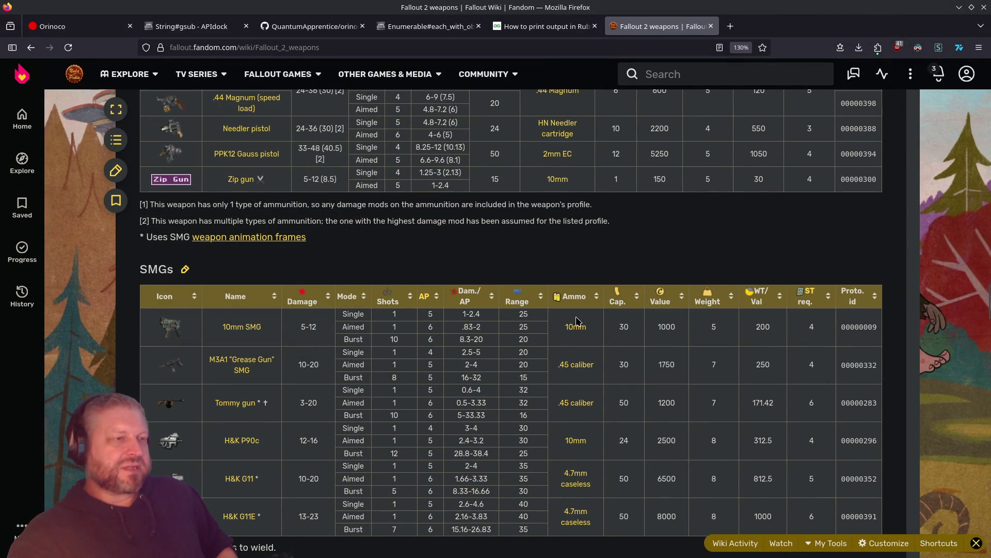
click(577, 327)
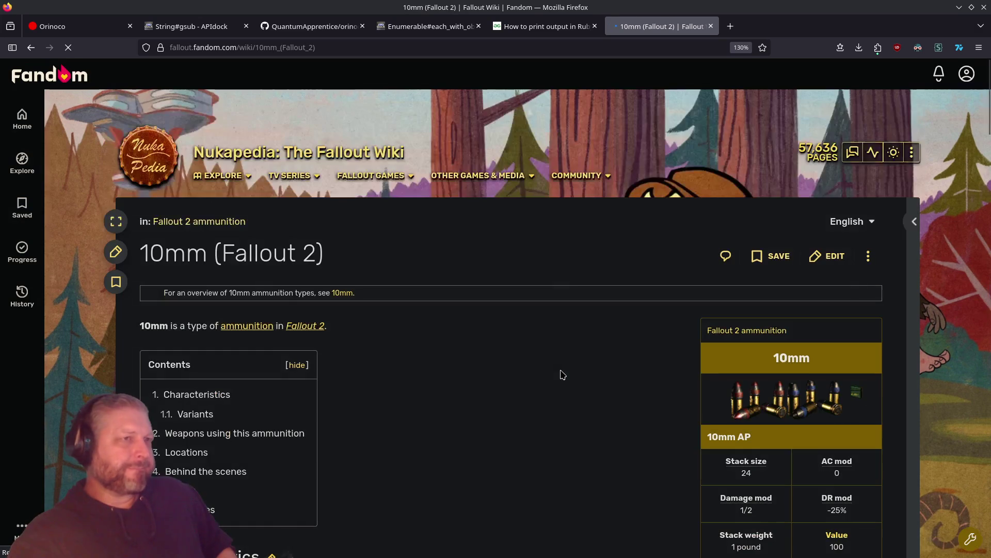
scroll(478, 340, down, 5)
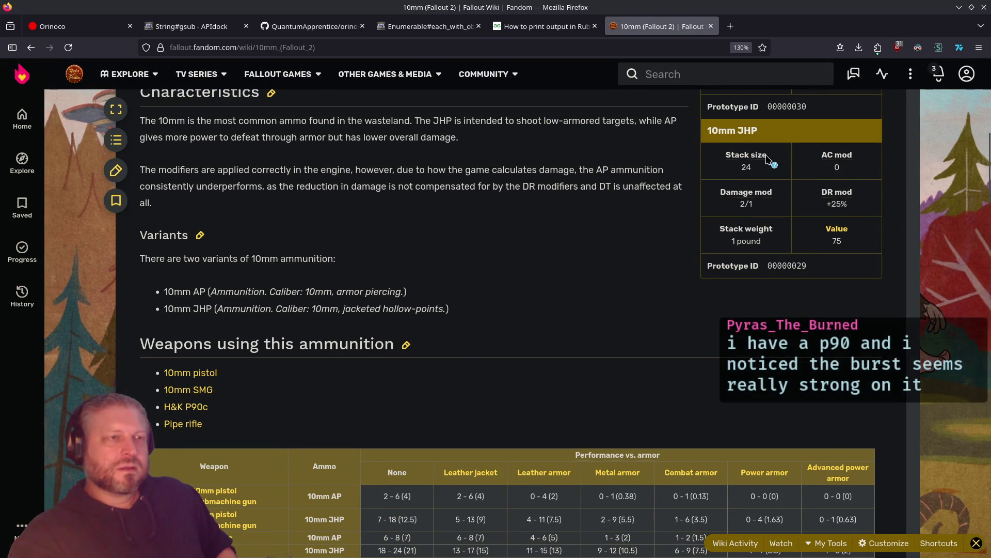
drag(854, 212, 722, 201)
click(734, 333)
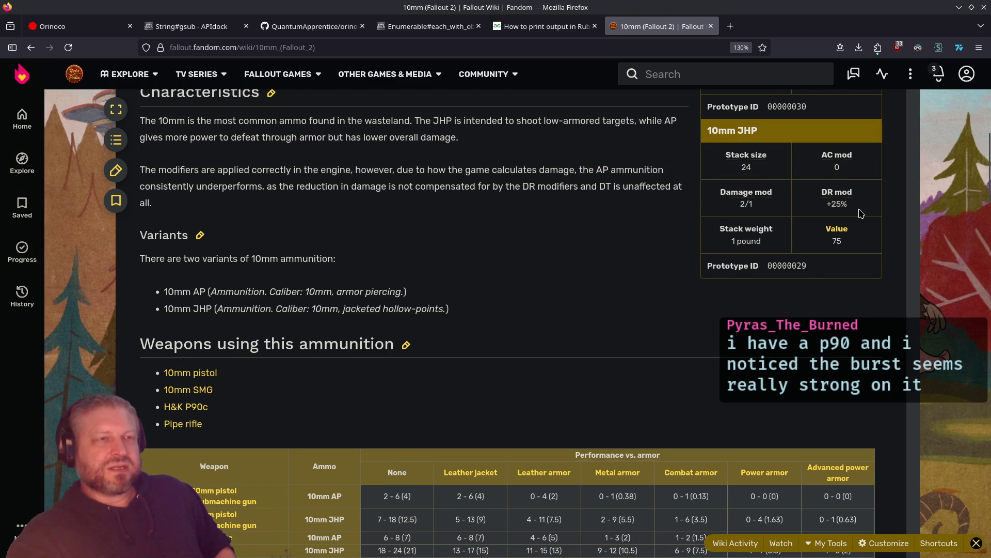
mouse_move(860, 213)
mouse_down()
mouse_move(824, 201)
mouse_move(780, 209)
mouse_up()
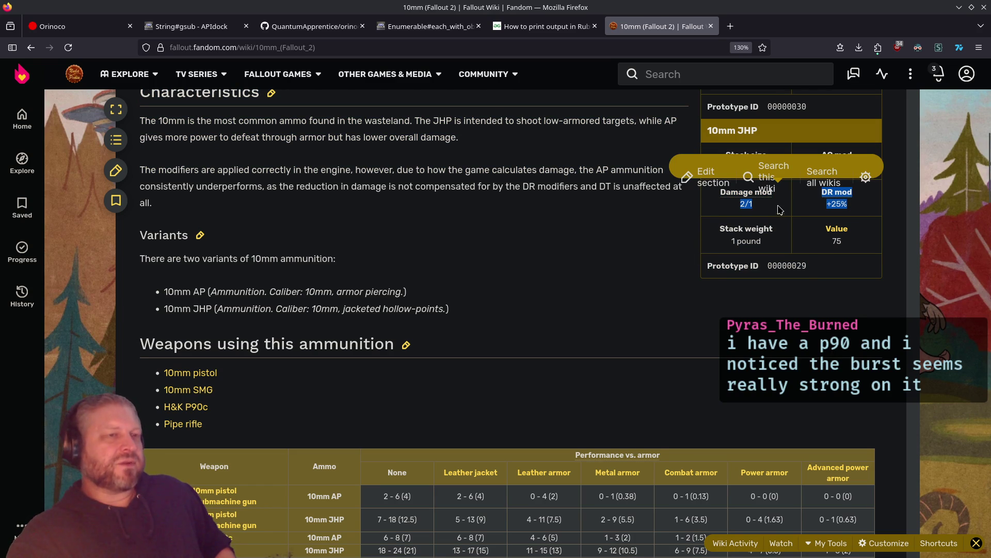
click(855, 218)
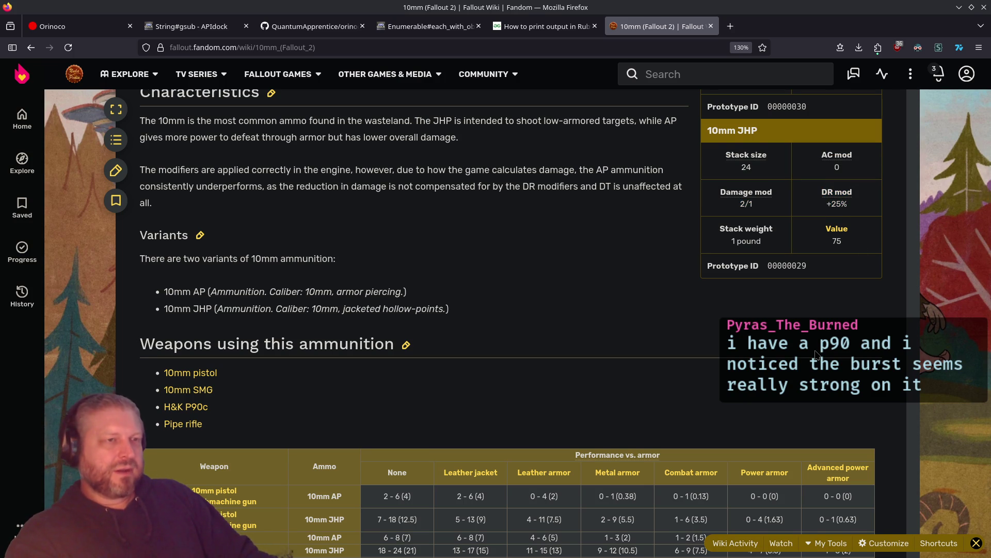
drag(852, 209, 823, 208)
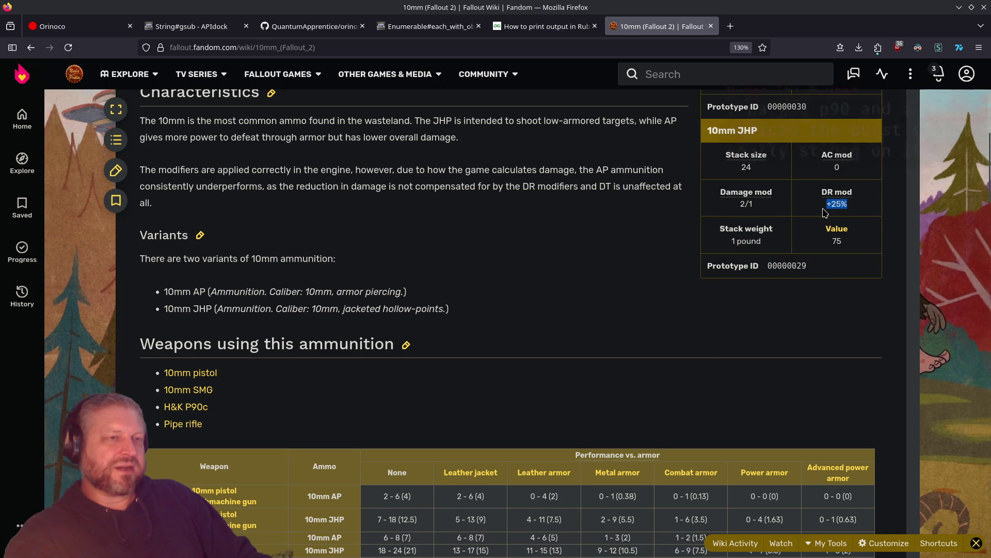
click(821, 328)
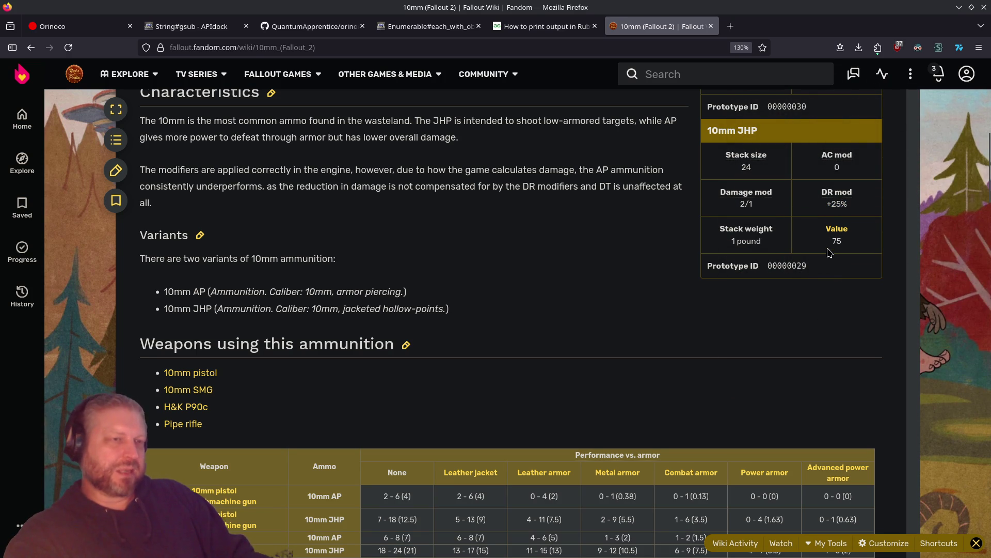
drag(848, 205, 826, 205)
click(828, 310)
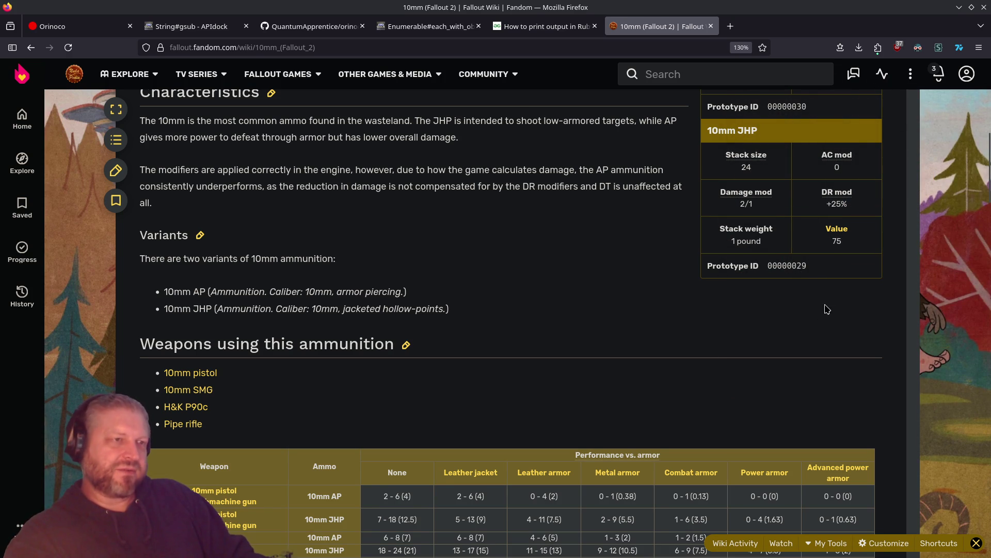
drag(763, 209, 736, 208)
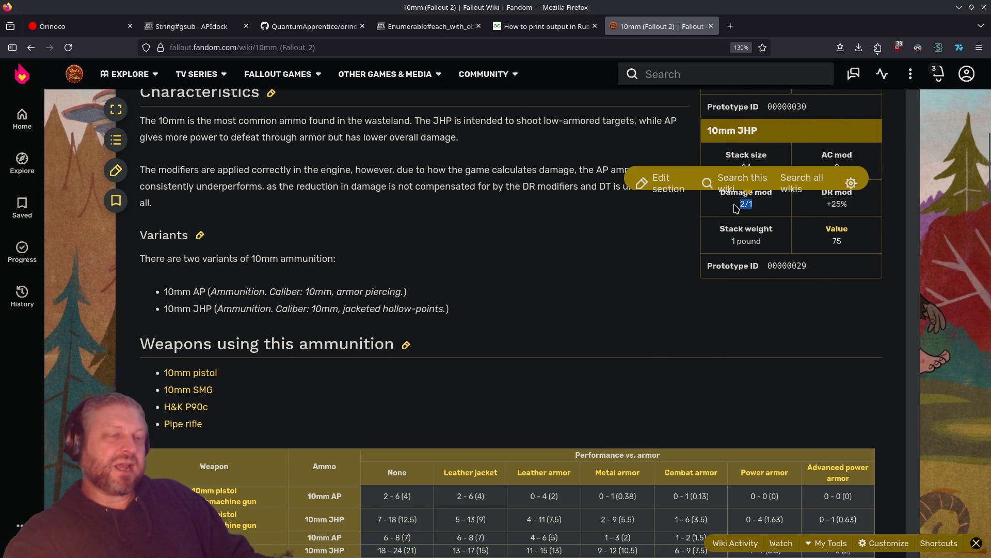
click(838, 345)
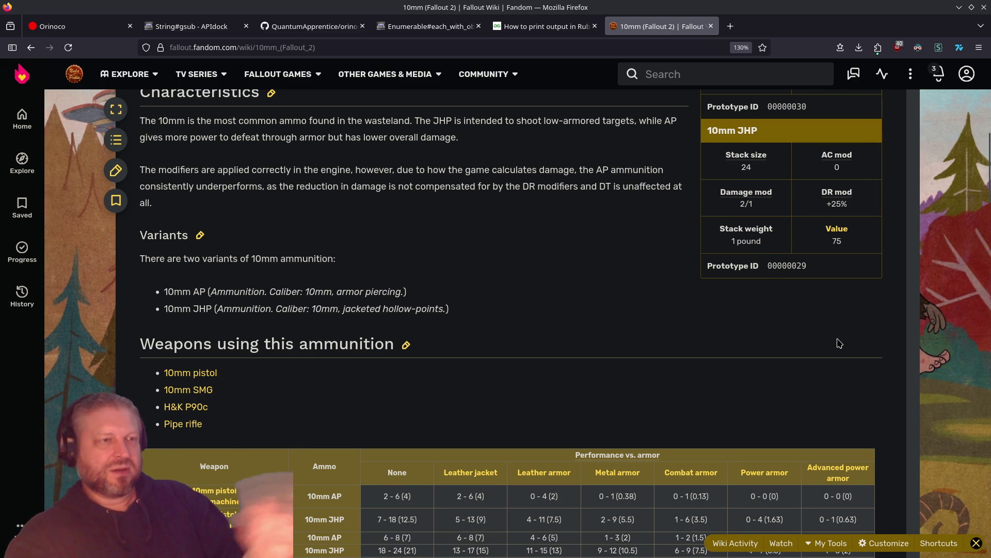
drag(859, 208, 710, 201)
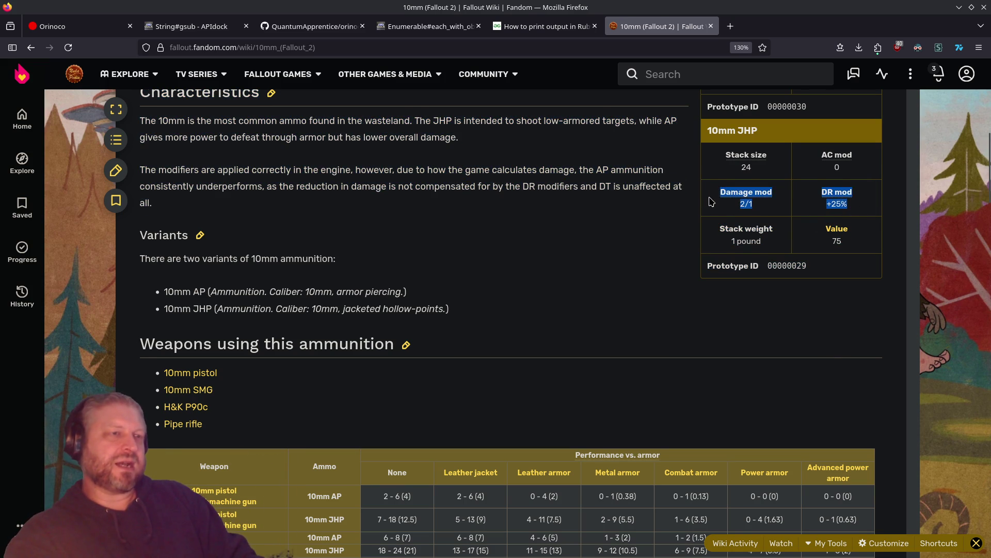
click(837, 323)
mouse_move(856, 202)
mouse_down()
mouse_move(817, 214)
mouse_move(732, 214)
mouse_move(725, 204)
mouse_up()
drag(850, 205, 826, 205)
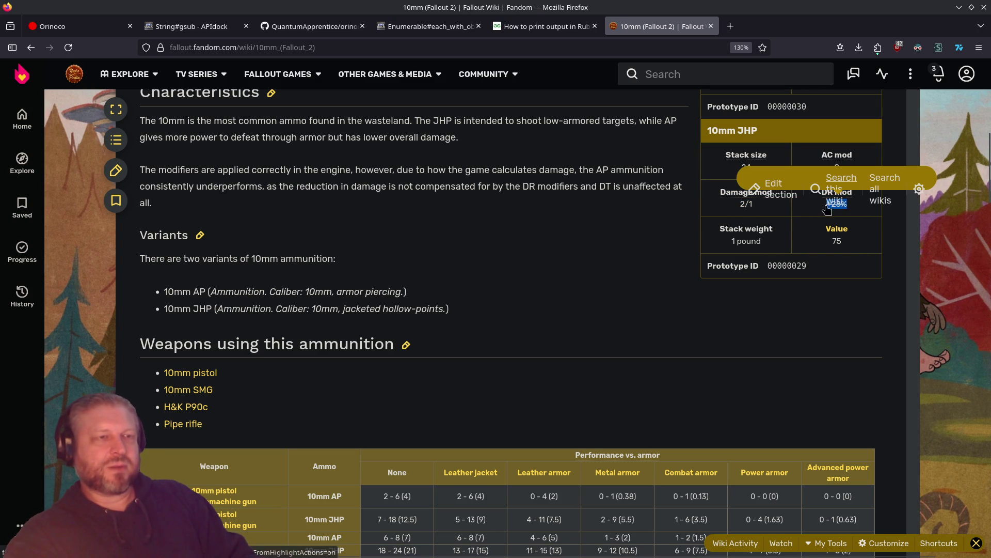
click(861, 235)
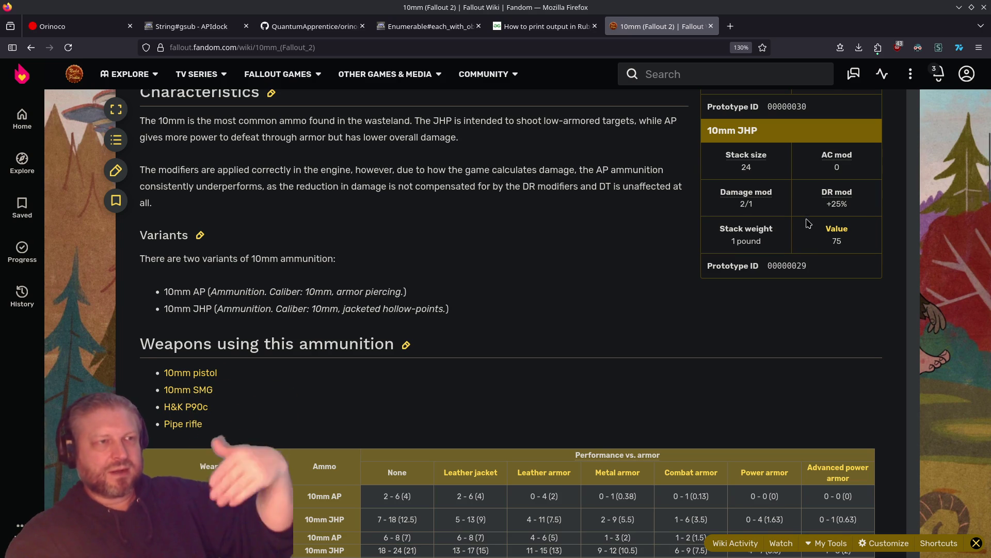
double_click(746, 203)
click(847, 331)
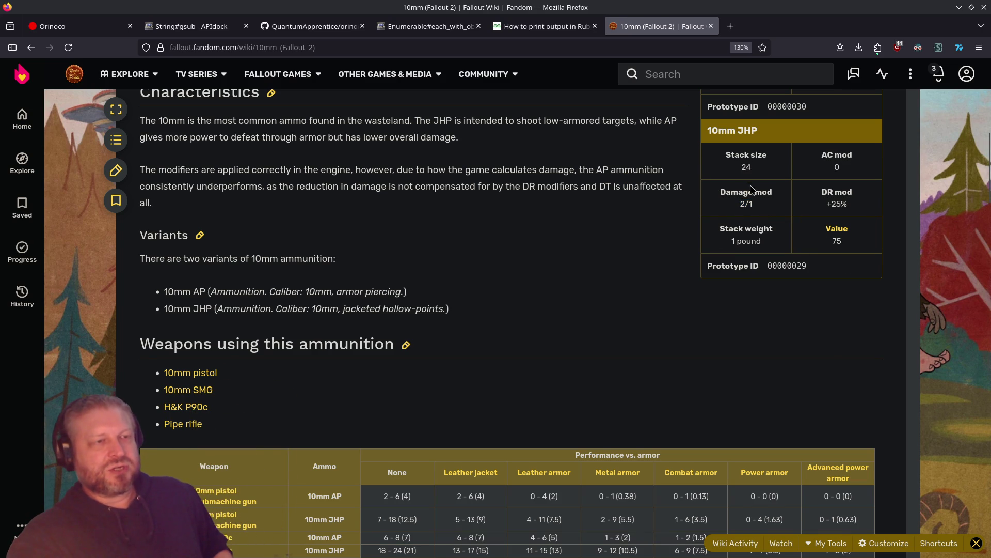
double_click(839, 204)
key(alt+Left)
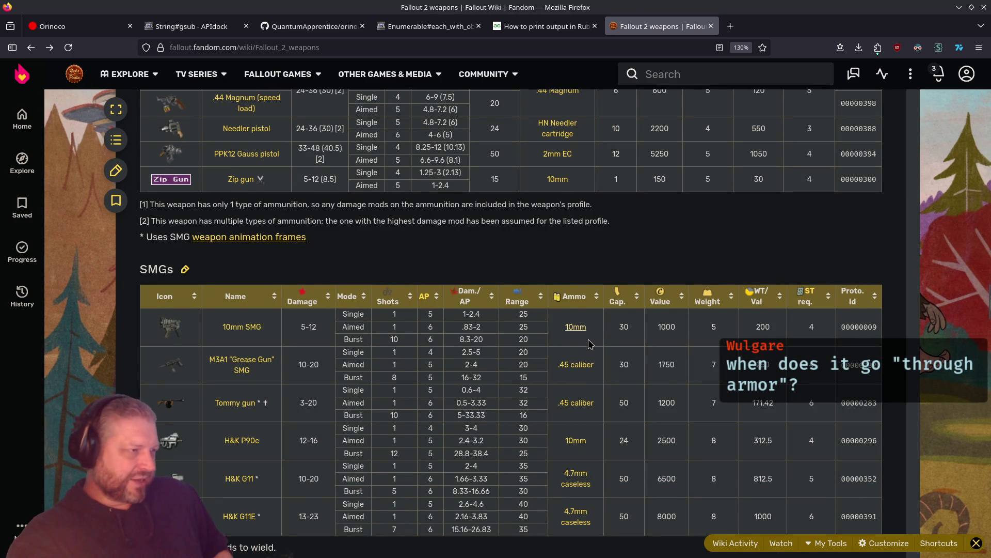
key(alt+Right)
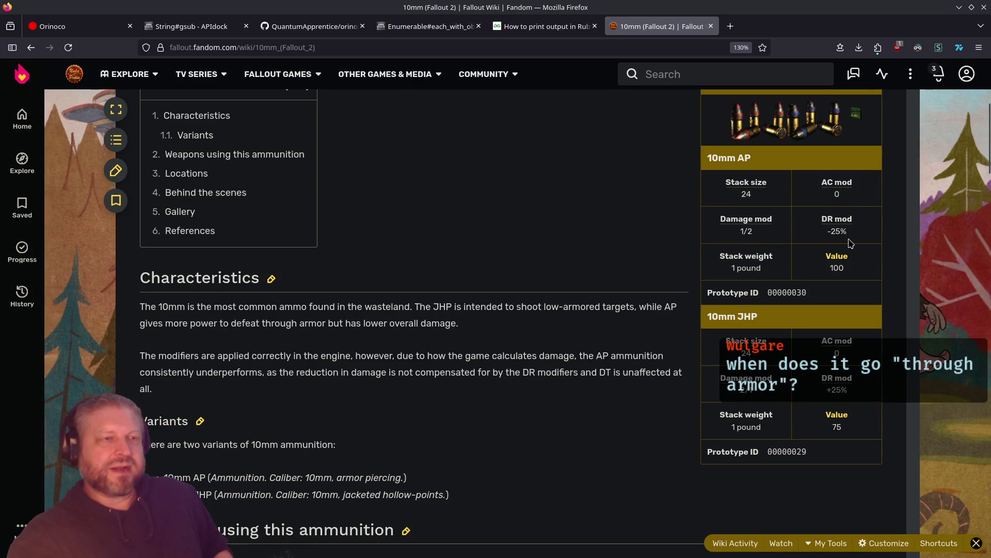
triple_click(833, 238)
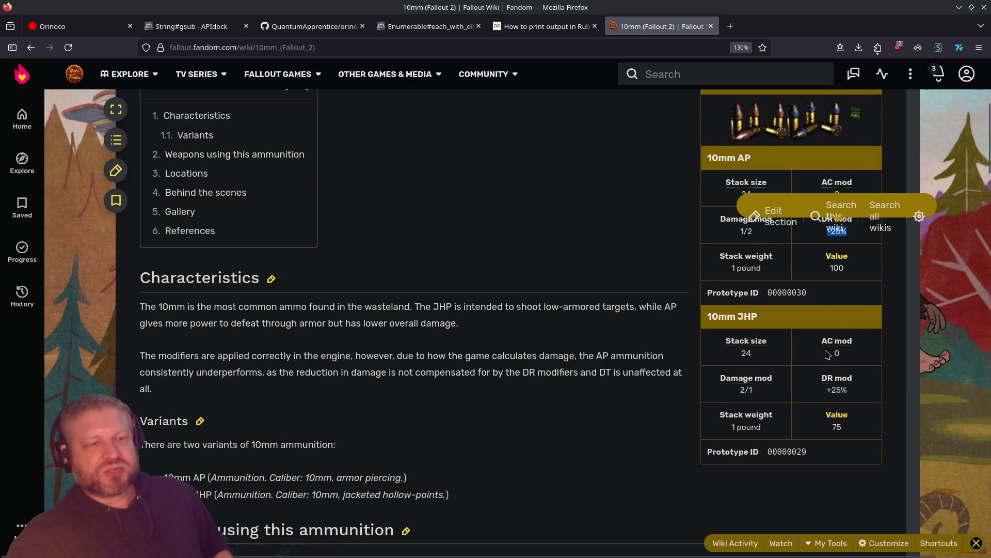
click(871, 250)
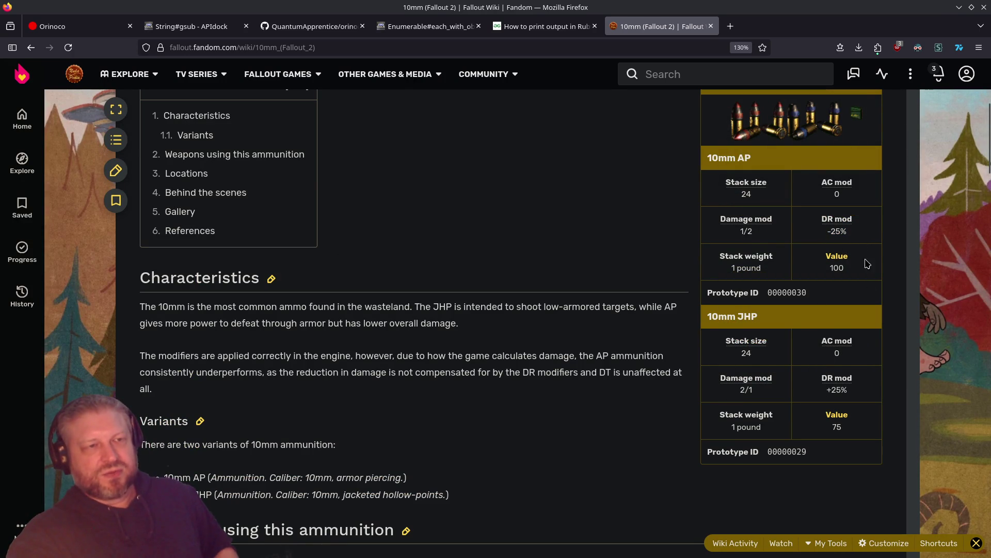
key(ctrl+plus)
key(ctrl+plus)
key(ctrl+plus)
Compare the 10mm AP modifiers (-25% DR, 1/2 damage) with the JHP 2/1 damage modifier
scroll(911, 285, down, 3)
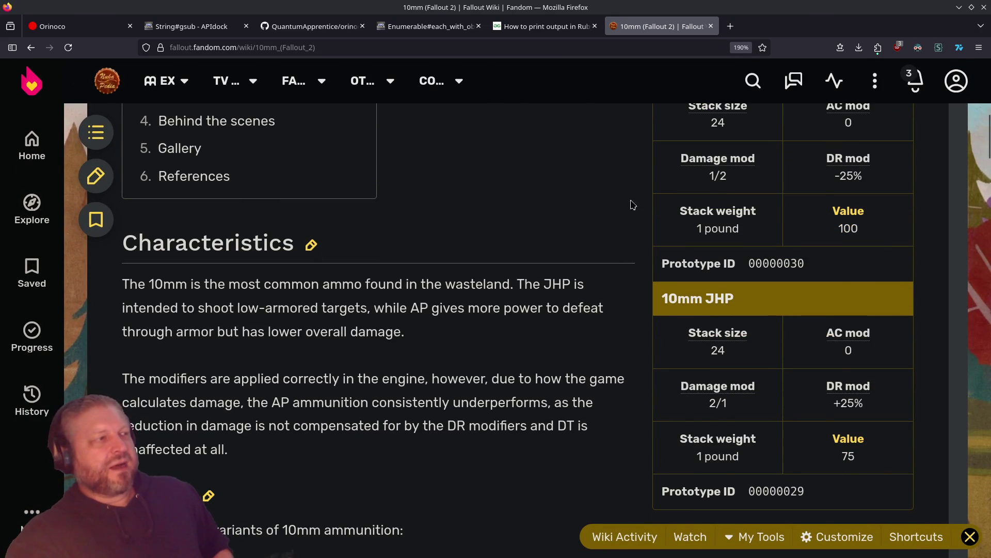
scroll(638, 202, up, 5)
scroll(764, 258, down, 5)
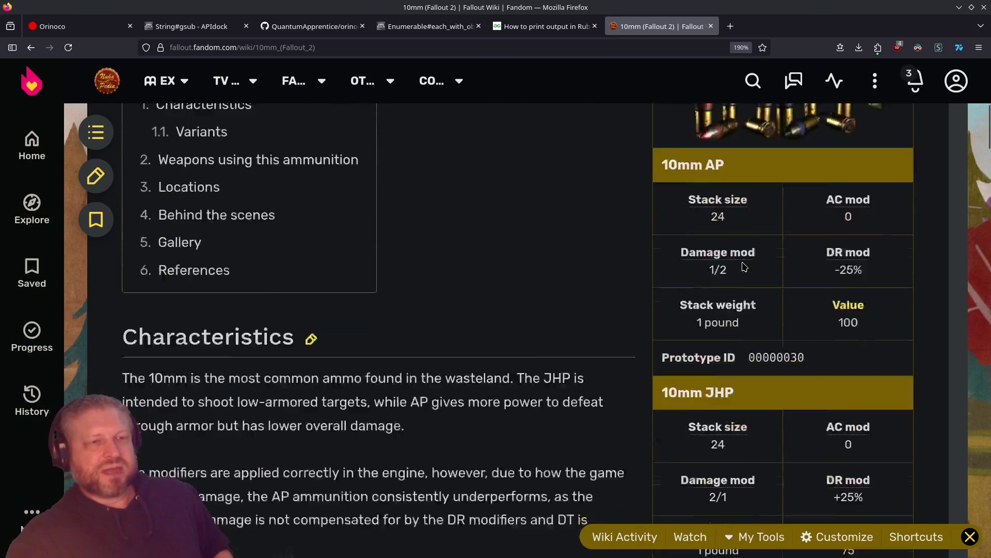
drag(874, 186, 835, 176)
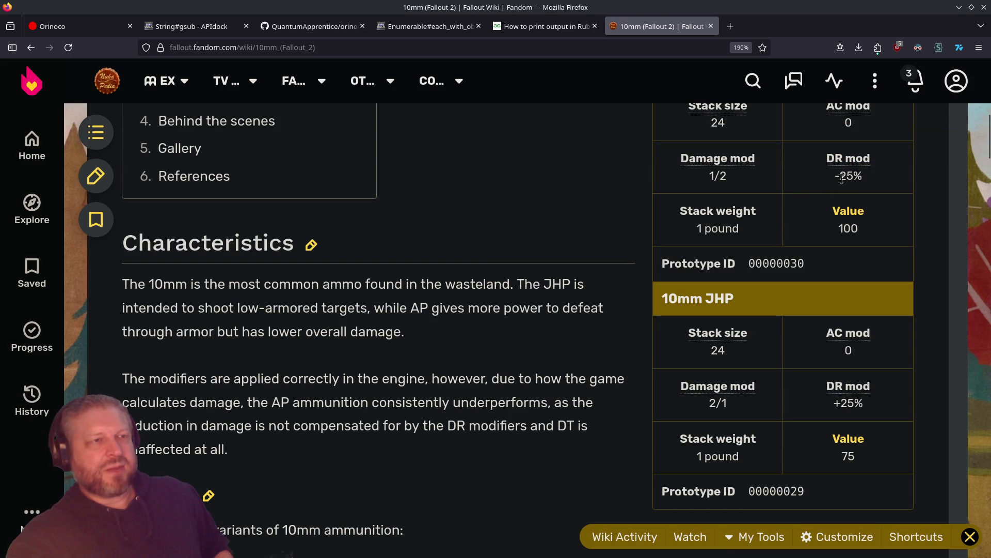
drag(743, 185, 706, 178)
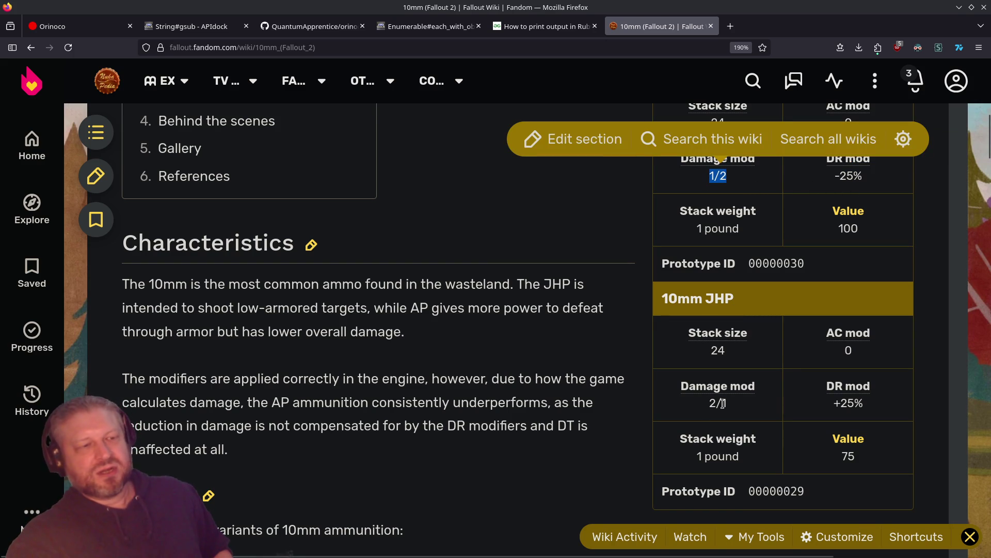
drag(703, 412, 732, 410)
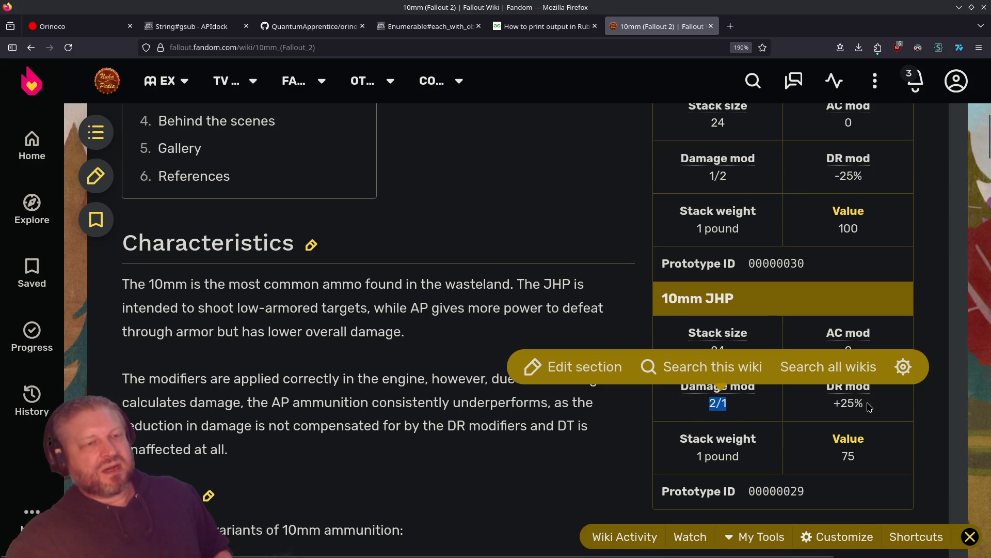
drag(876, 176, 829, 178)
click(905, 387)
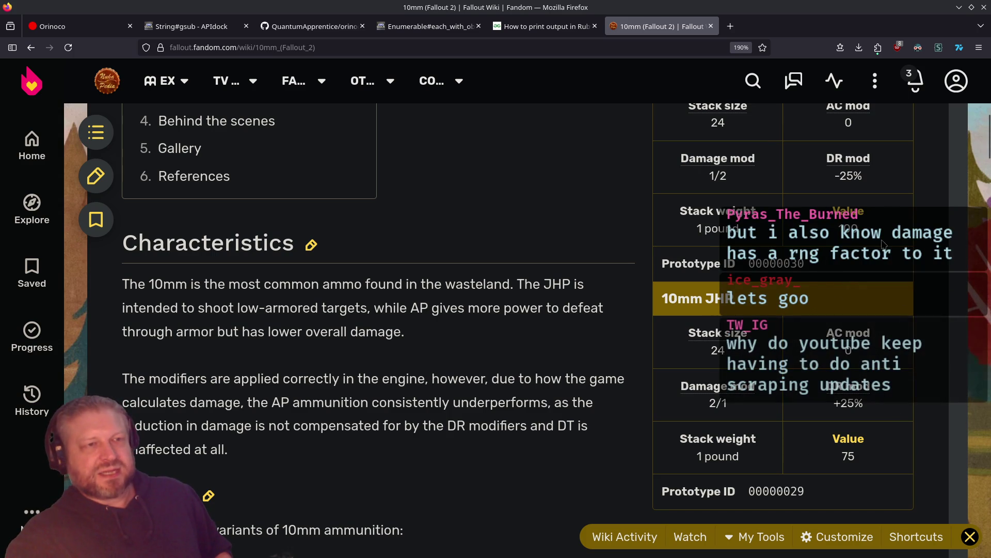
Scroll through the rest of the 10mm article, then go back to the Fallout 2 weapons list
scroll(780, 238, up, 2)
scroll(780, 238, up, 4)
scroll(847, 331, down, 3)
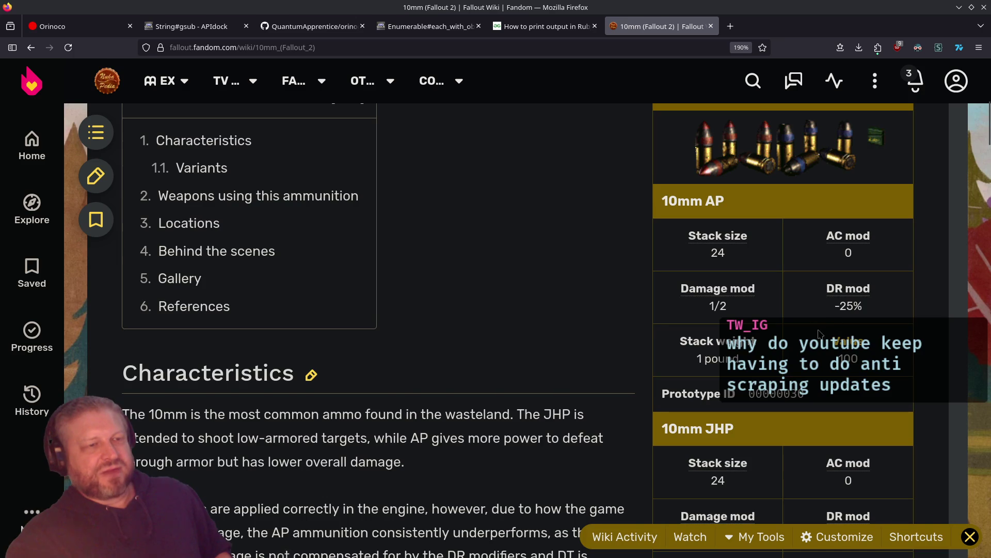
scroll(820, 333, down, 3)
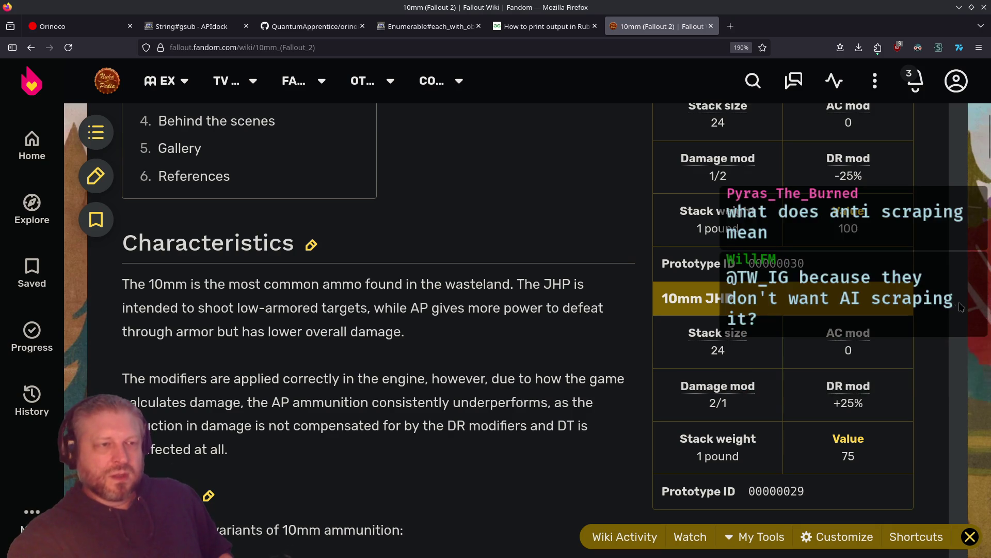
key(alt+Left)
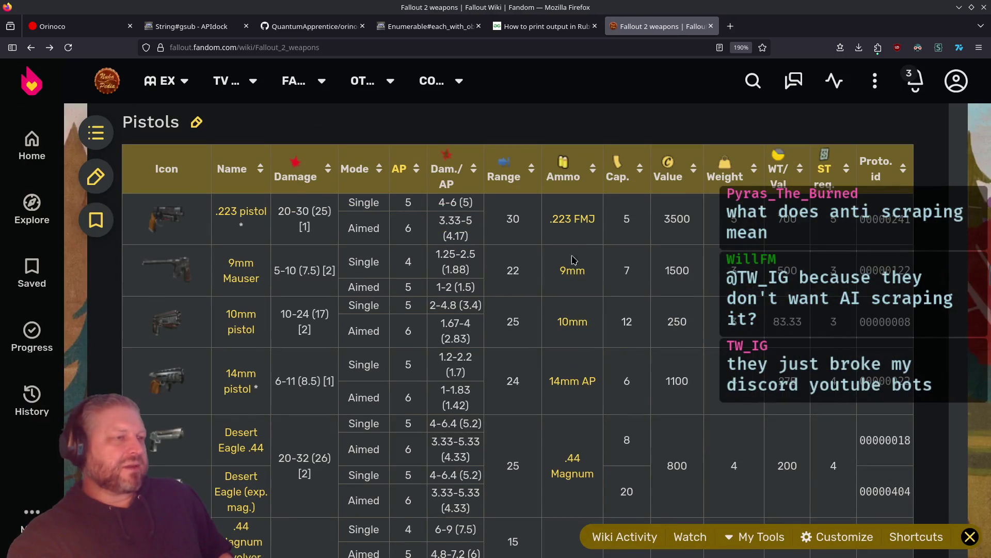
Open the .45 caliber article and mark its 0% DR and 1/1 damage modifiers
scroll(577, 383, down, 5)
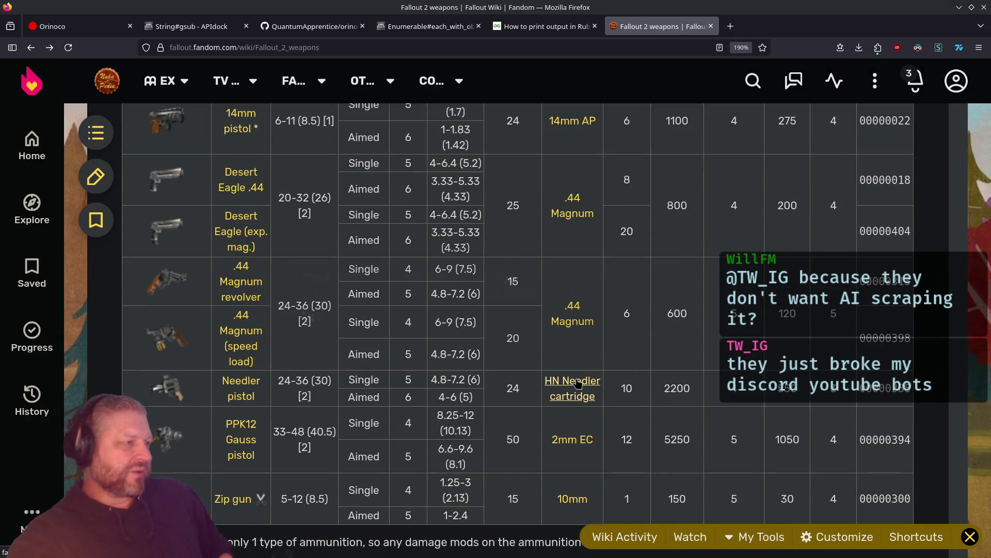
scroll(577, 383, down, 5)
scroll(577, 383, down, 5)
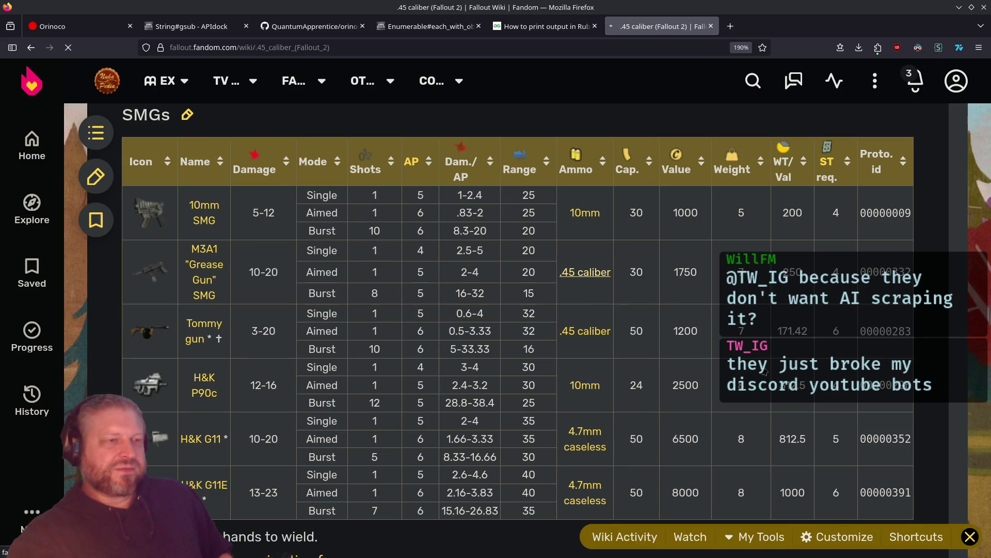
click(582, 278)
scroll(787, 312, down, 9)
scroll(787, 312, up, 3)
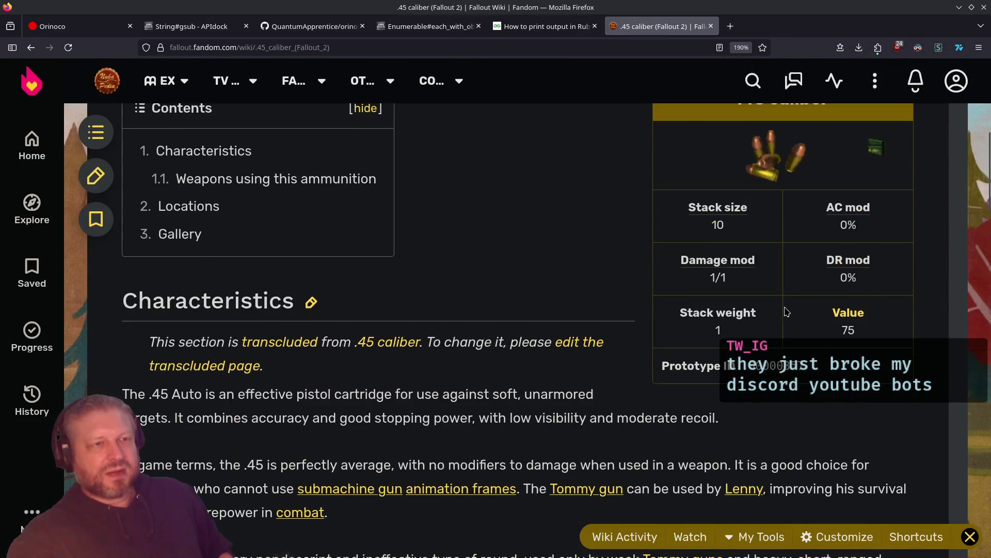
mouse_move(854, 281)
mouse_down()
mouse_move(823, 250)
mouse_move(835, 280)
mouse_up()
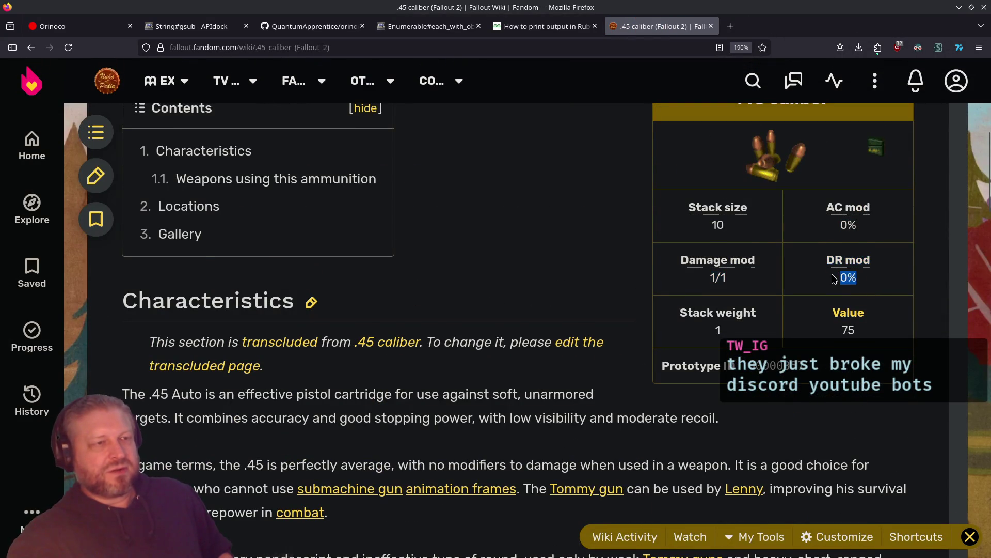
drag(729, 278, 708, 279)
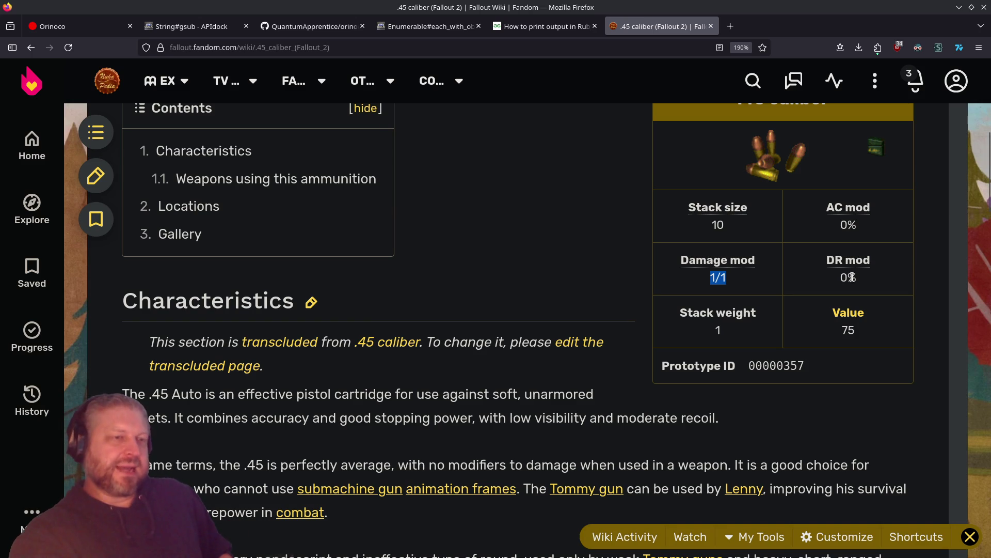
Go back to the weapons list and open the 10mm ammo article from the SMGs table
key(alt+Left)
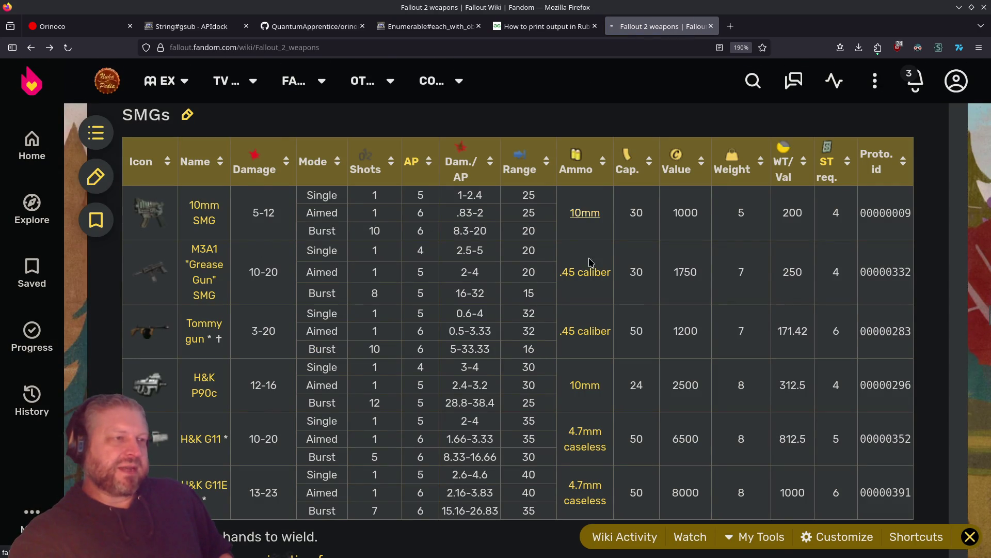
click(583, 213)
scroll(755, 337, down, 10)
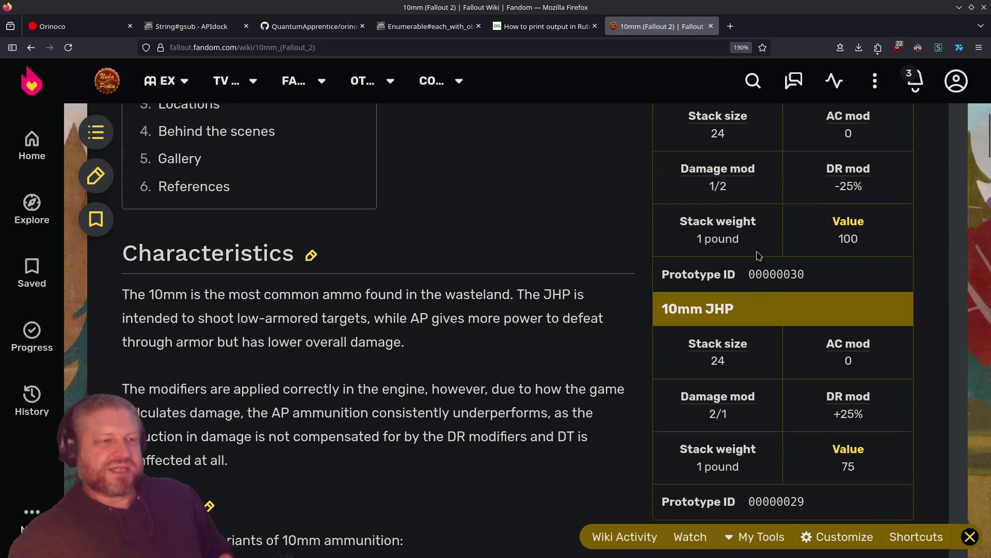
Highlight the 10mm JHP damage and DR modifier values
drag(769, 421, 671, 402)
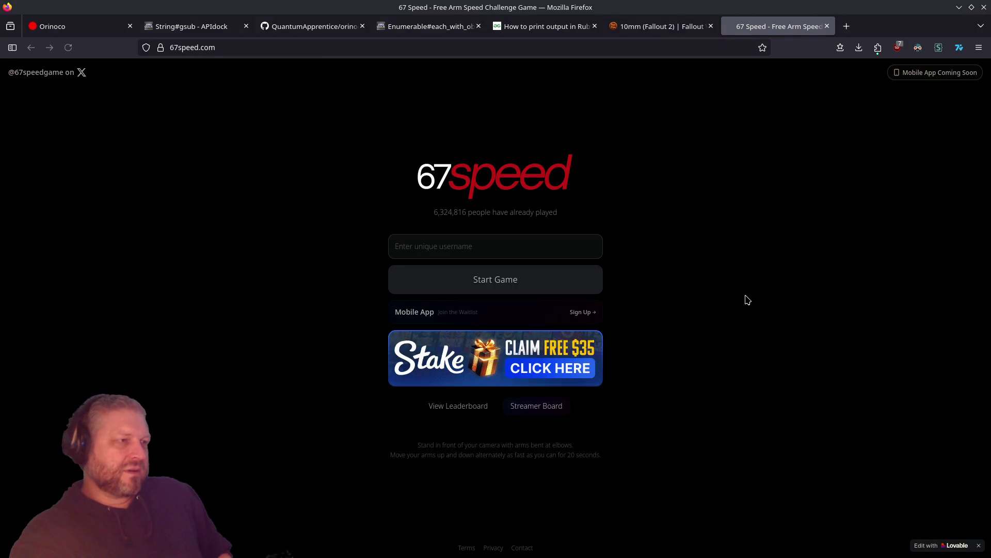
Enter and correct a player username on the 67 Speed start page
click(475, 242)
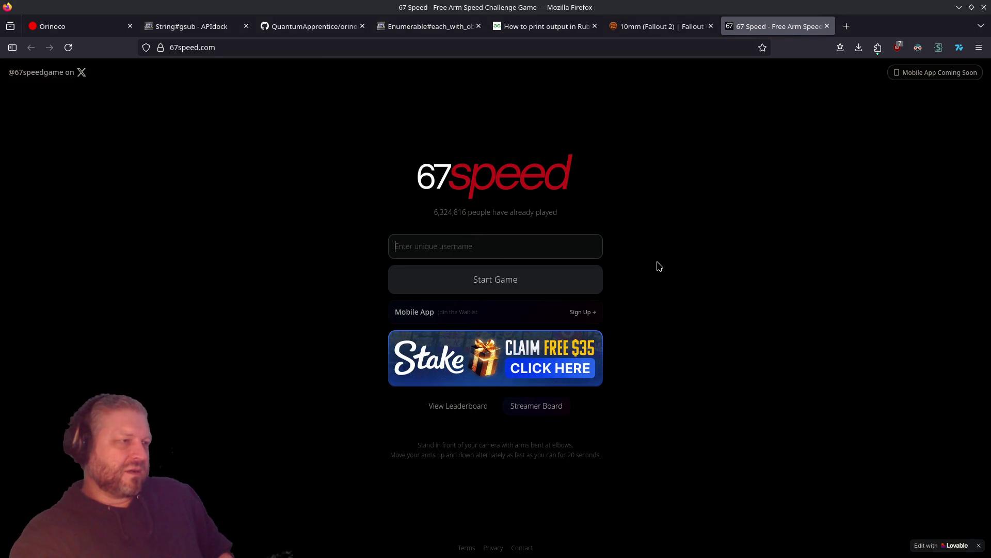
text(uhhhh...)
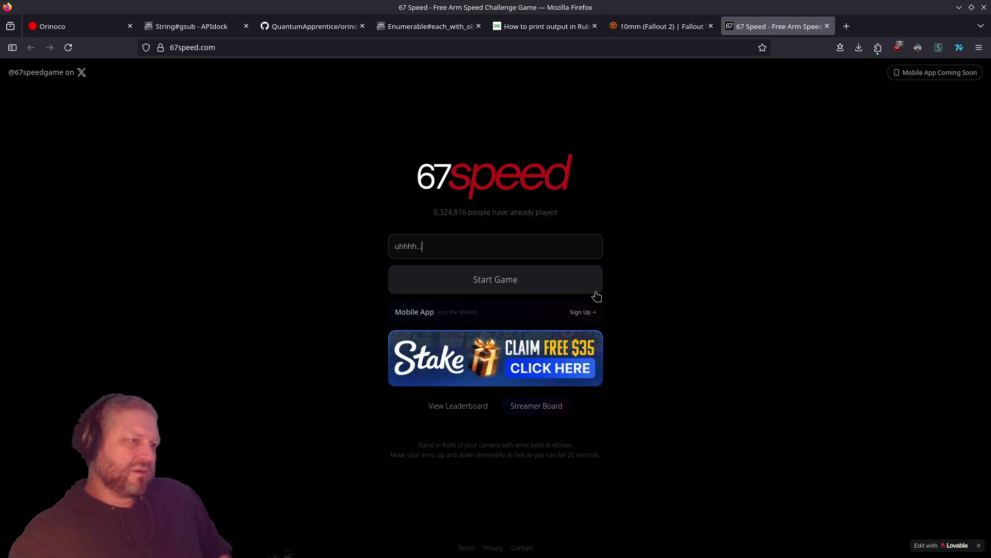
click(551, 281)
click(520, 233)
key(BackSpace)
key(BackSpace)
key(BackSpace)
text(=)
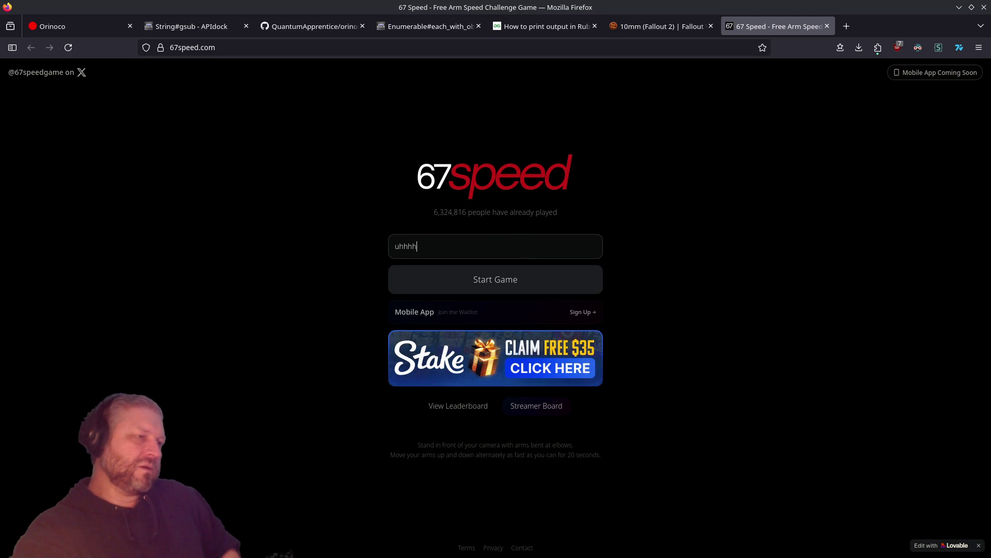
Start the game, refuse its camera access request, and close the 67 Speed tab
click(519, 284)
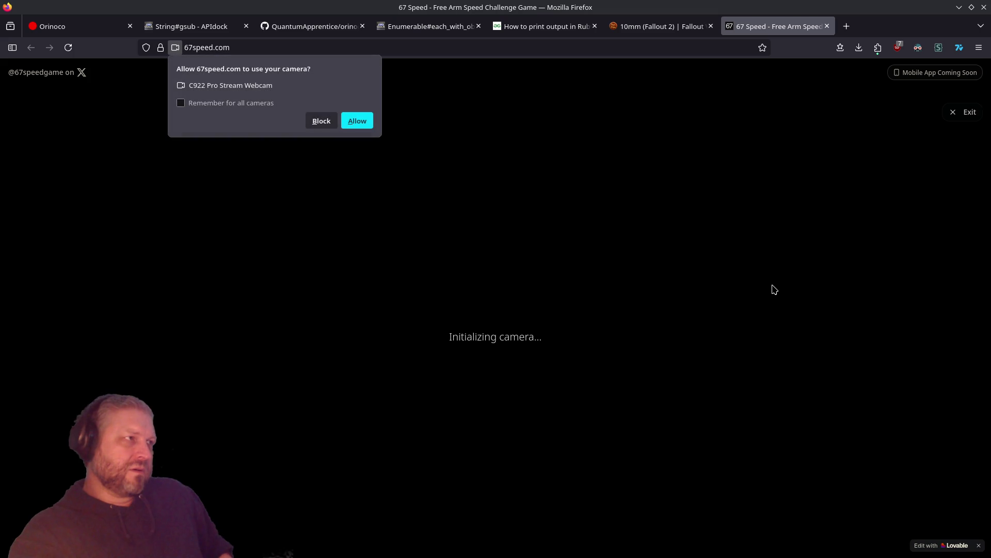
key(Escape)
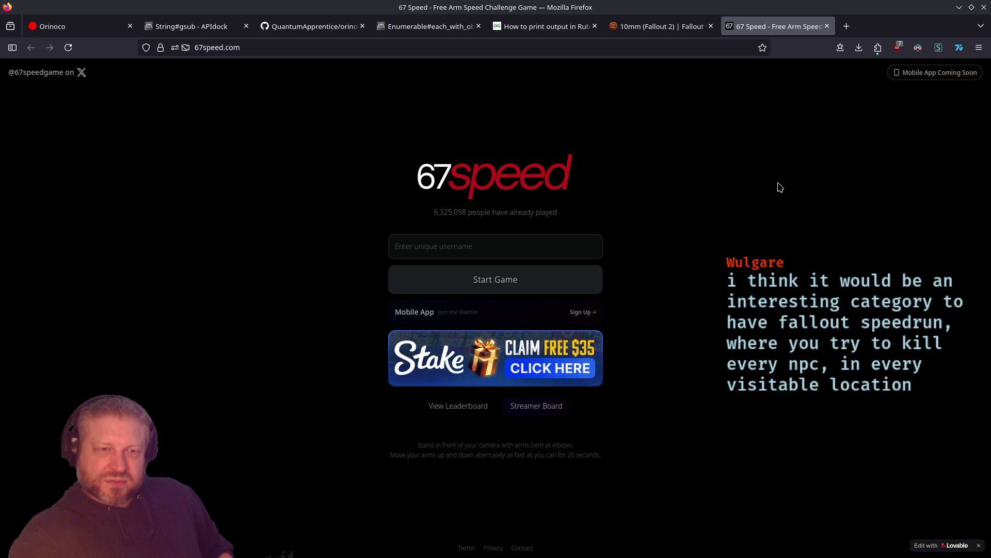
click(827, 25)
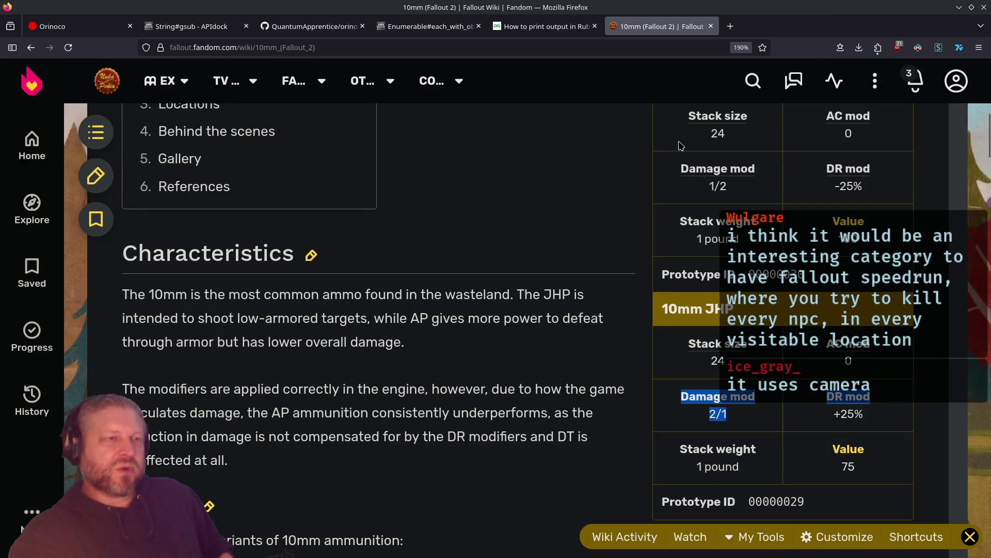
Back on the weapons list, compare the 10mm SMG's 5-12 damage and burst with the H&K P90c's 12-16
key(alt+Left)
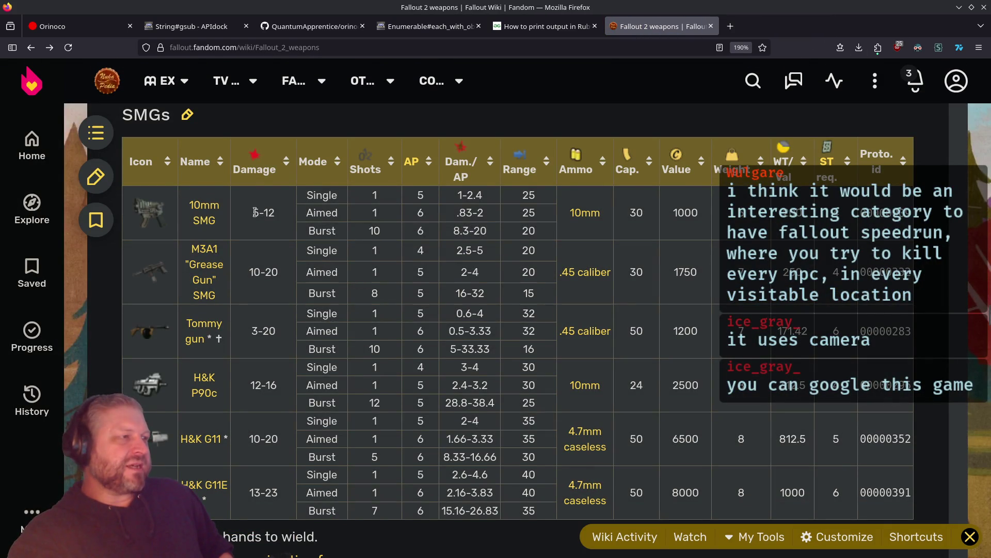
drag(255, 212, 279, 215)
double_click(376, 231)
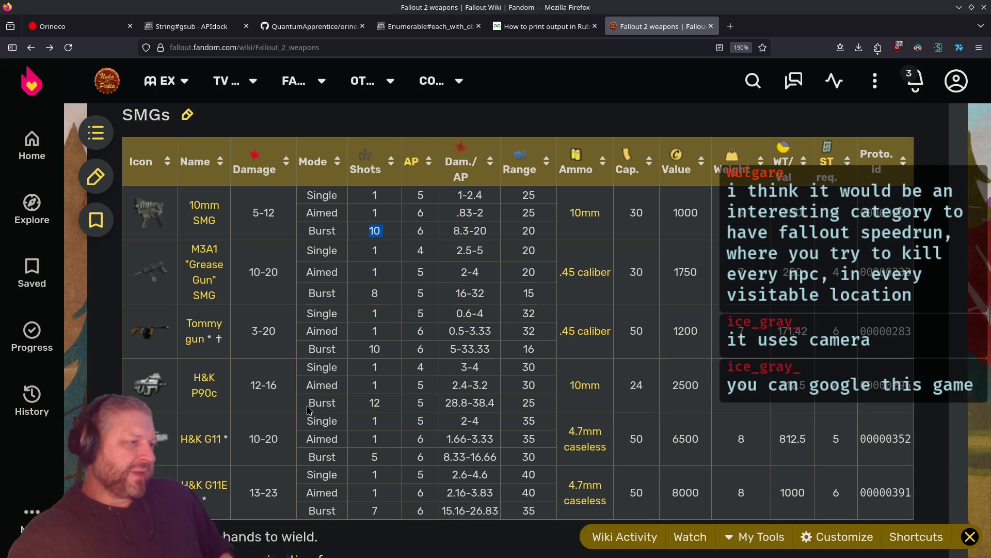
double_click(376, 404)
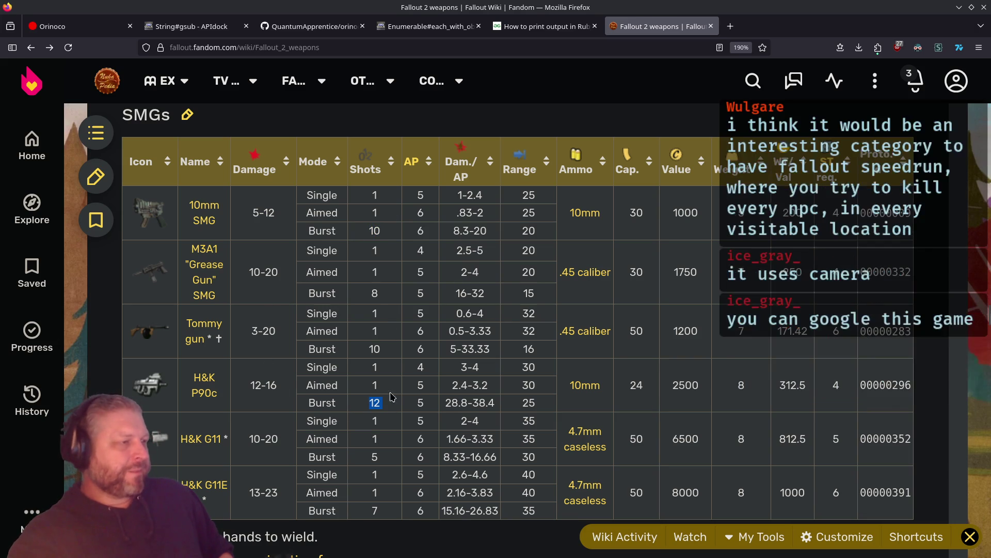
drag(252, 386, 280, 388)
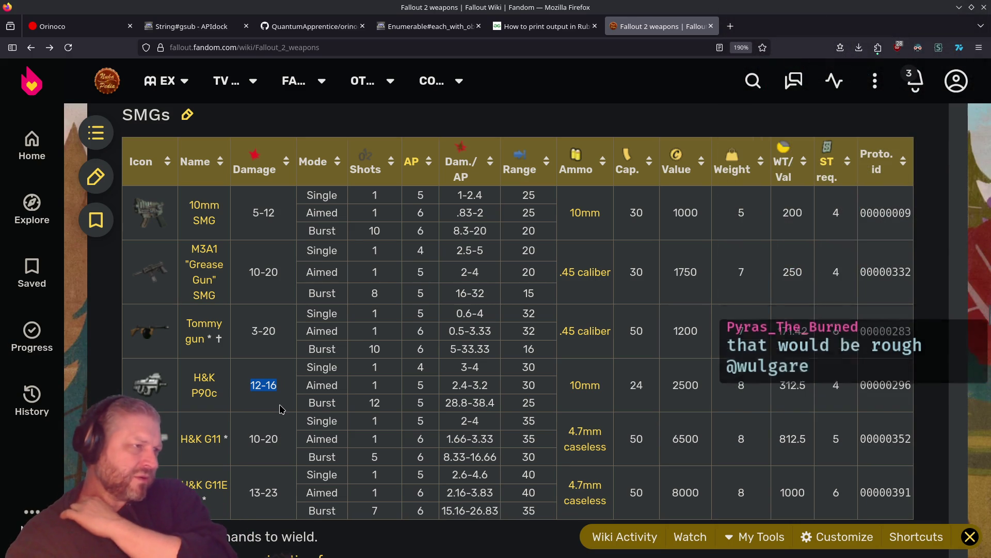
drag(391, 236, 363, 239)
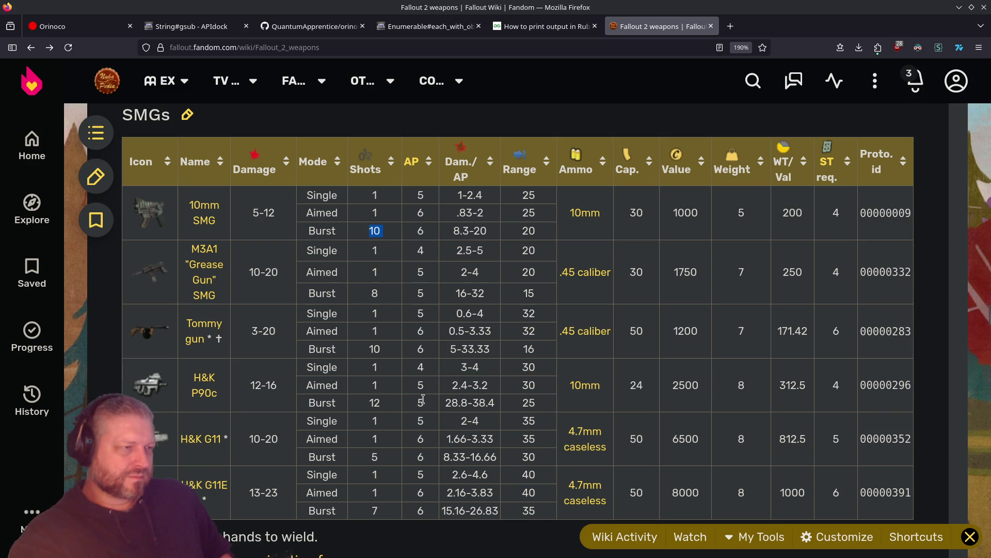
Mark the H&K P90c rows, then open the H&K P90c weapon article
mouse_move(509, 411)
mouse_down()
mouse_move(455, 385)
mouse_move(253, 374)
mouse_up()
click(383, 402)
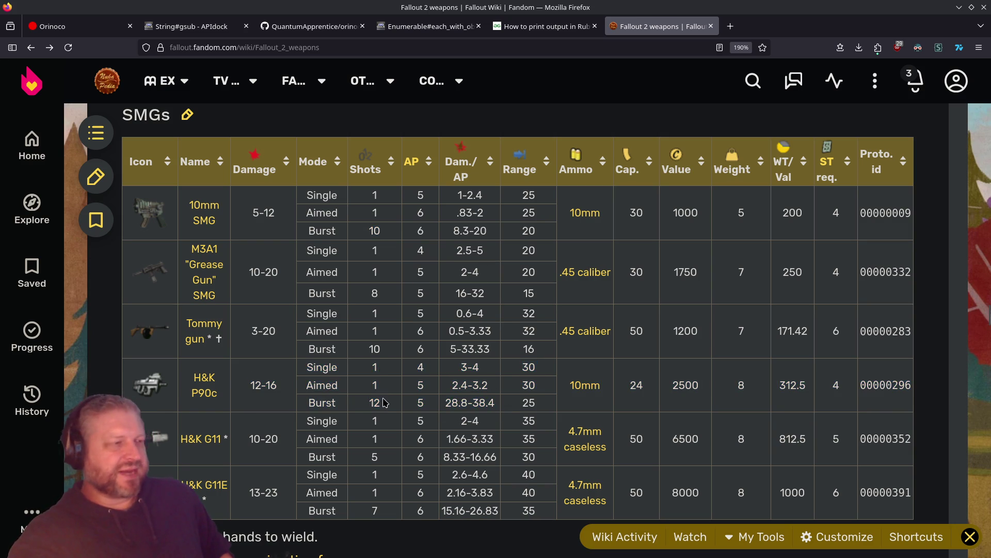
click(217, 388)
Read the H&K P90c article from Characteristics down to Bugs, then return to the weapons list
scroll(728, 312, down, 10)
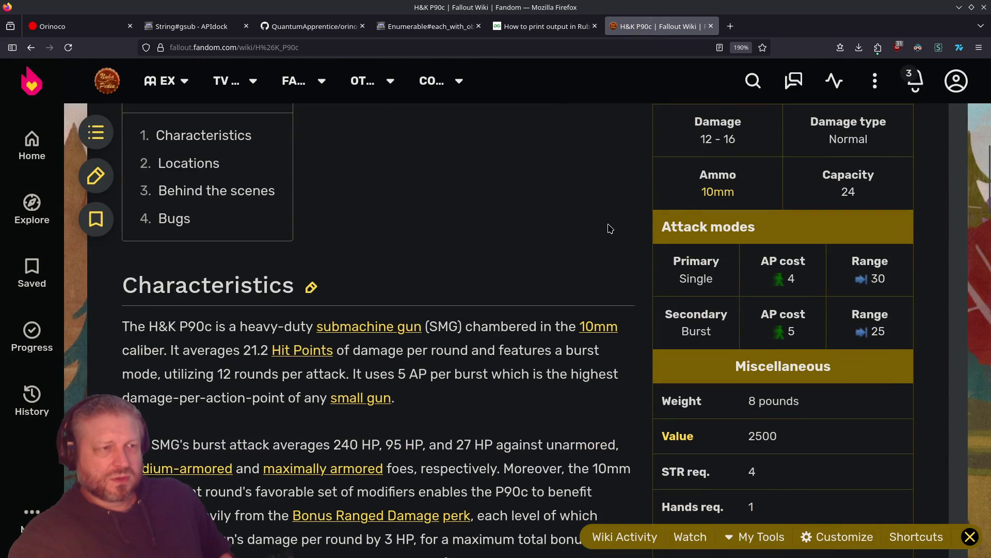
scroll(610, 228, down, 2)
scroll(610, 230, up, 2)
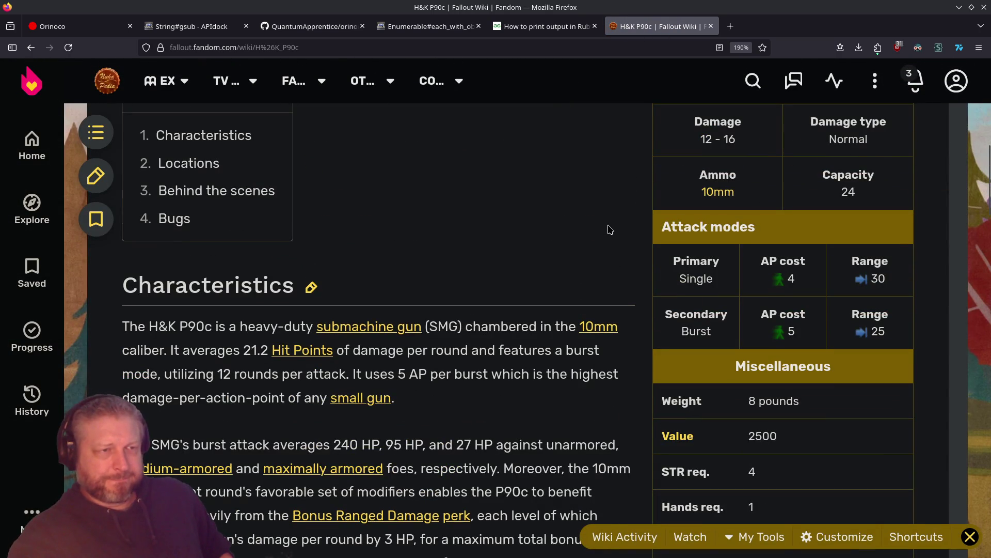
scroll(611, 229, down, 2)
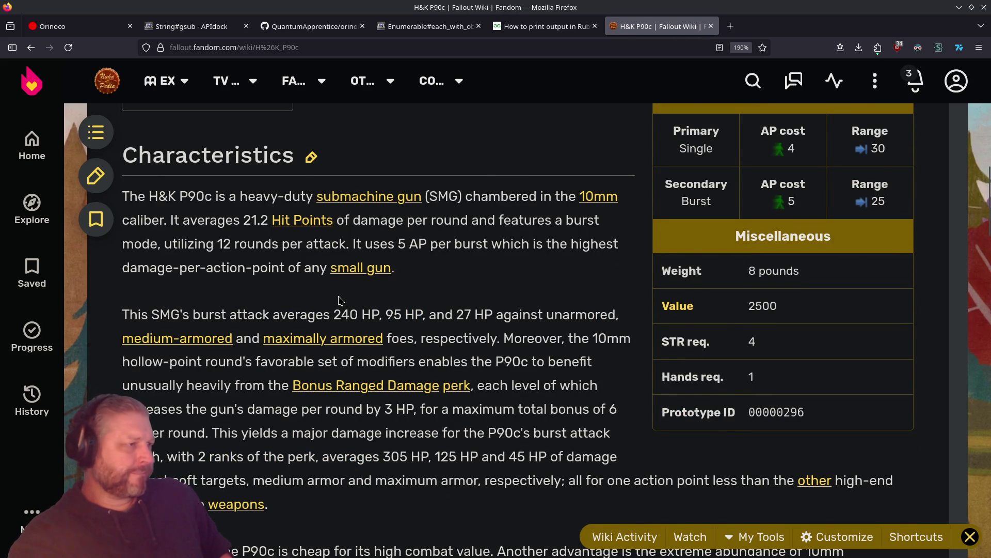
scroll(341, 300, down, 2)
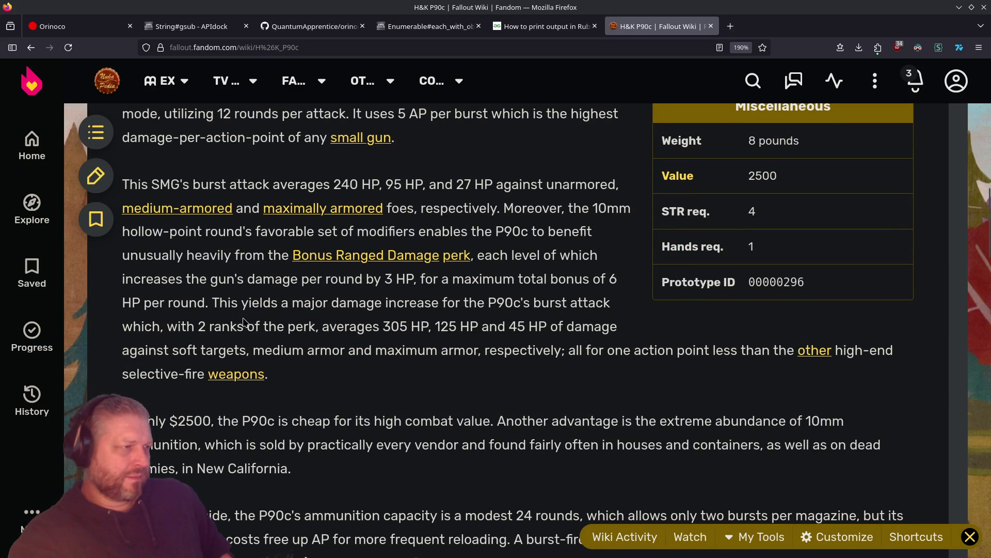
scroll(474, 369, down, 3)
scroll(474, 369, down, 2)
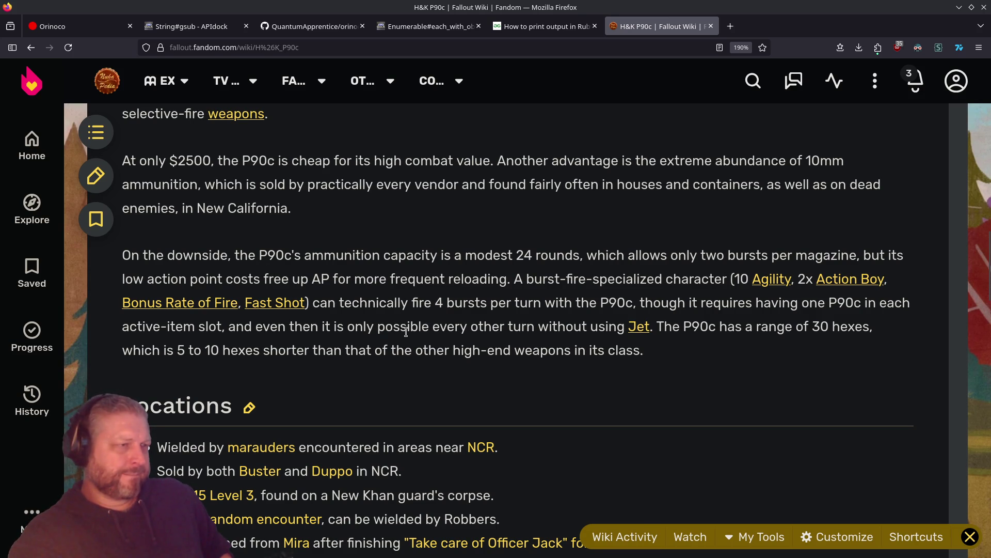
scroll(406, 333, down, 5)
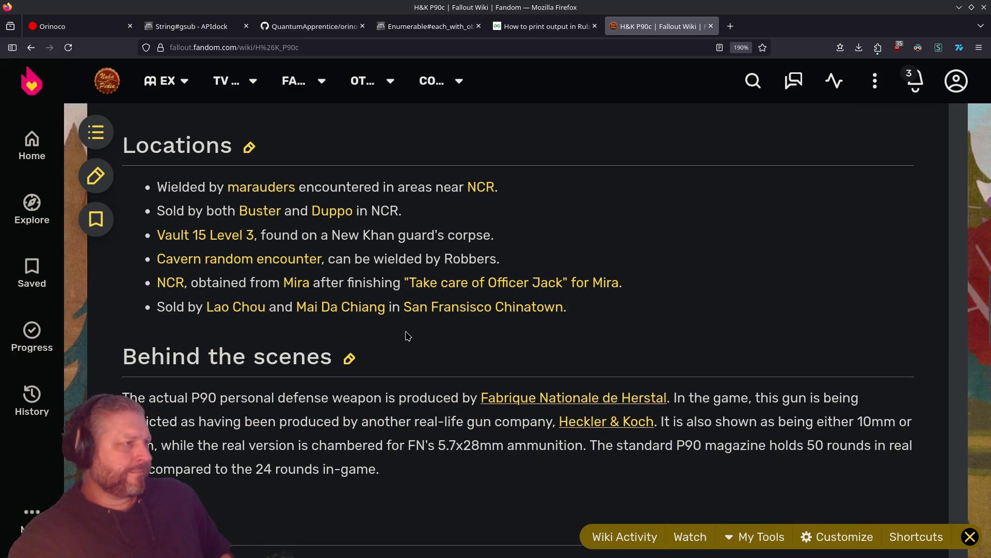
scroll(406, 333, down, 8)
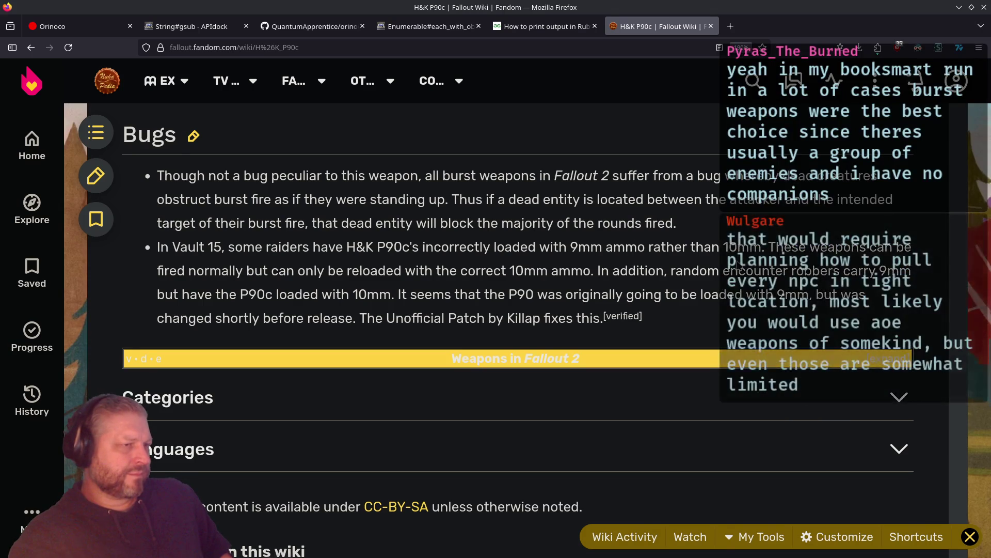
scroll(580, 253, down, 10)
scroll(726, 298, up, 15)
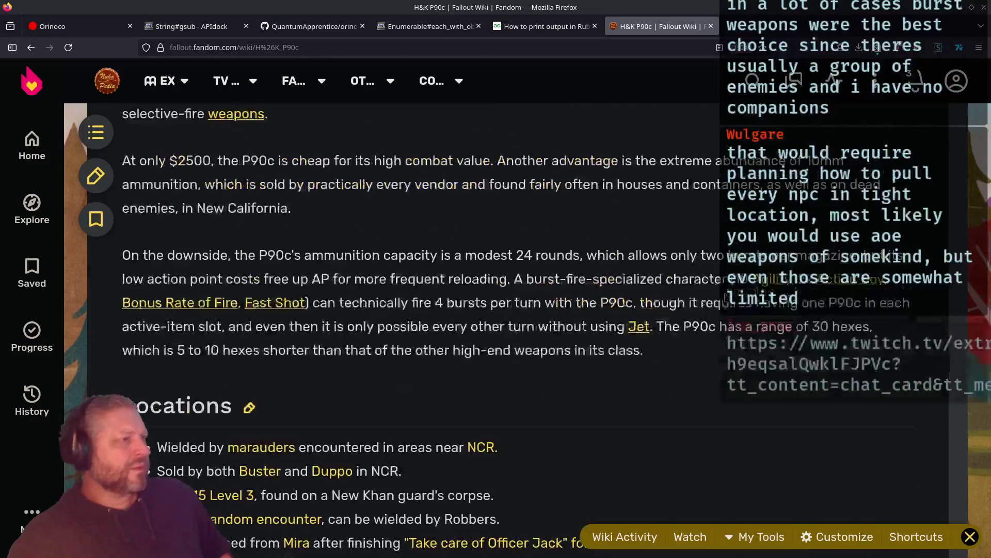
scroll(569, 279, up, 5)
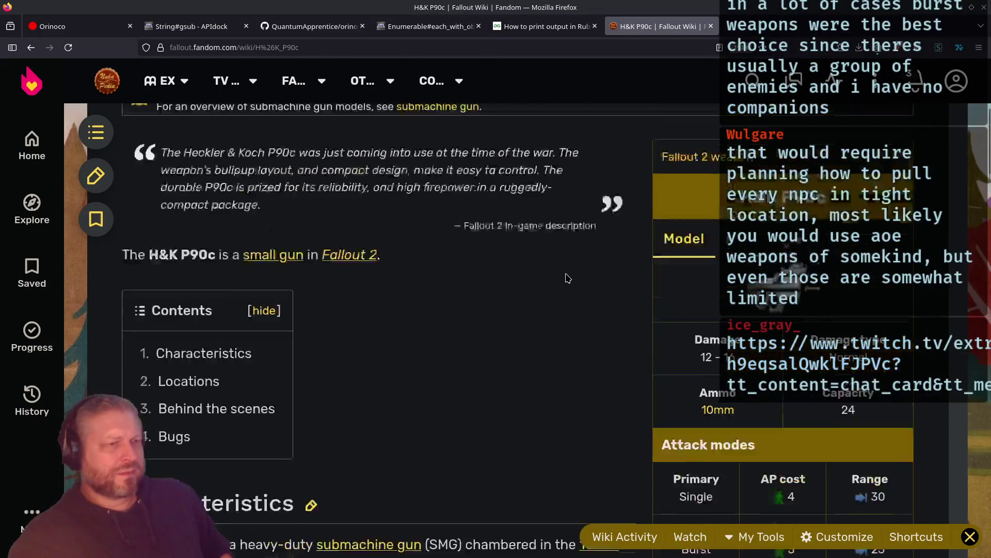
scroll(570, 281, down, 2)
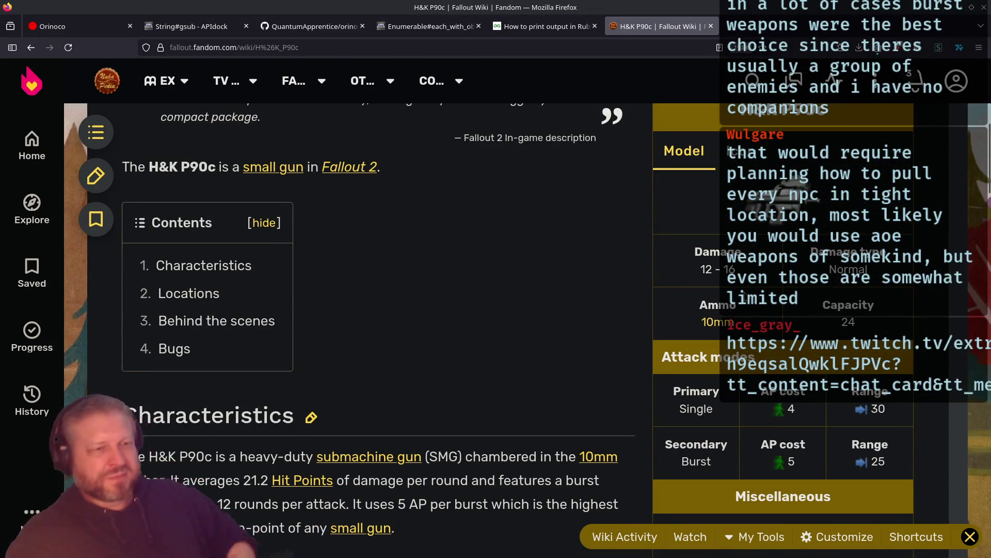
key(alt+Left)
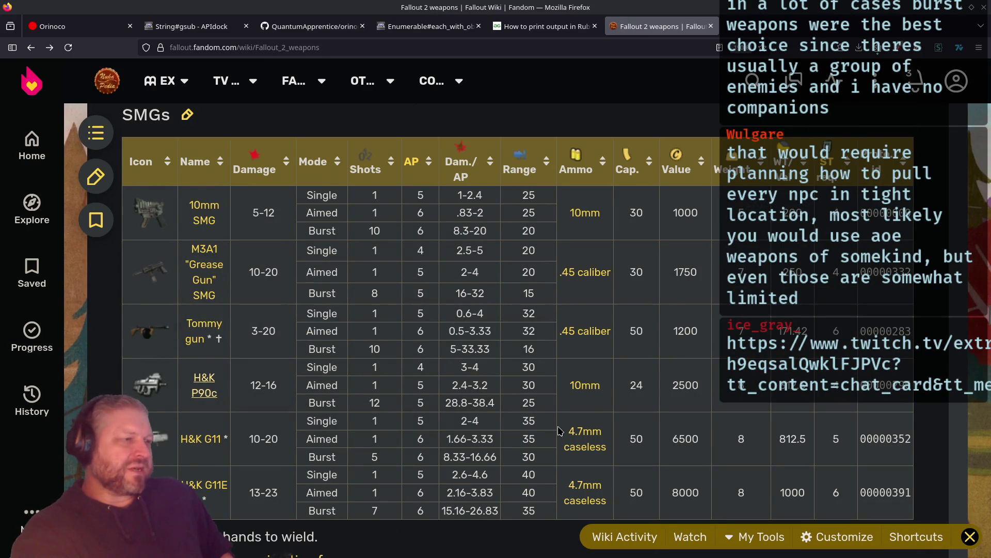
drag(645, 388, 566, 373)
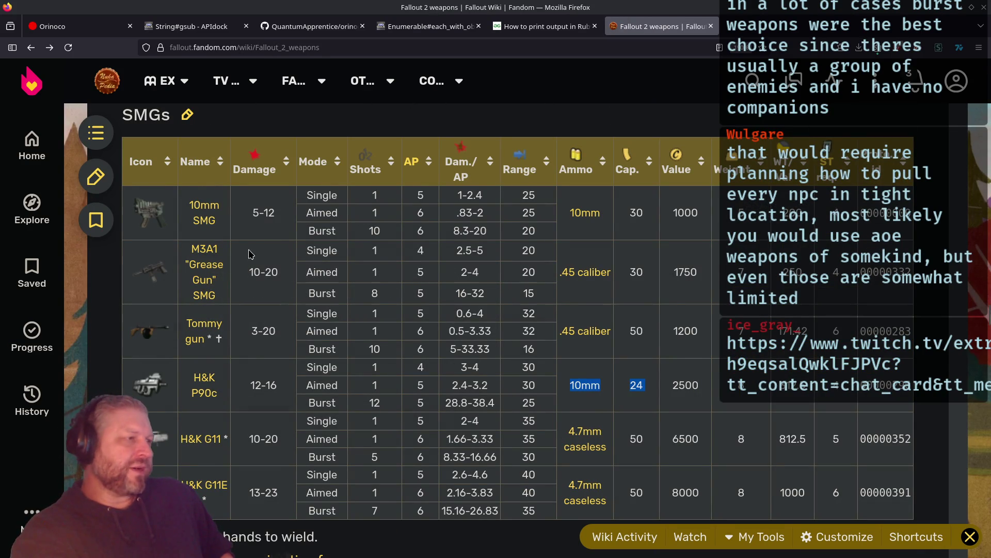
drag(251, 212, 271, 211)
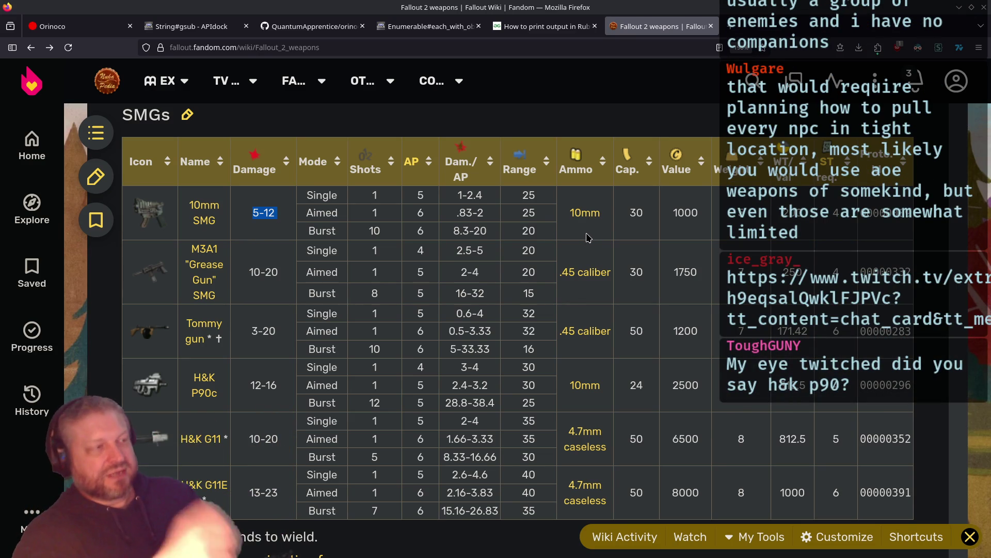
drag(249, 385, 285, 382)
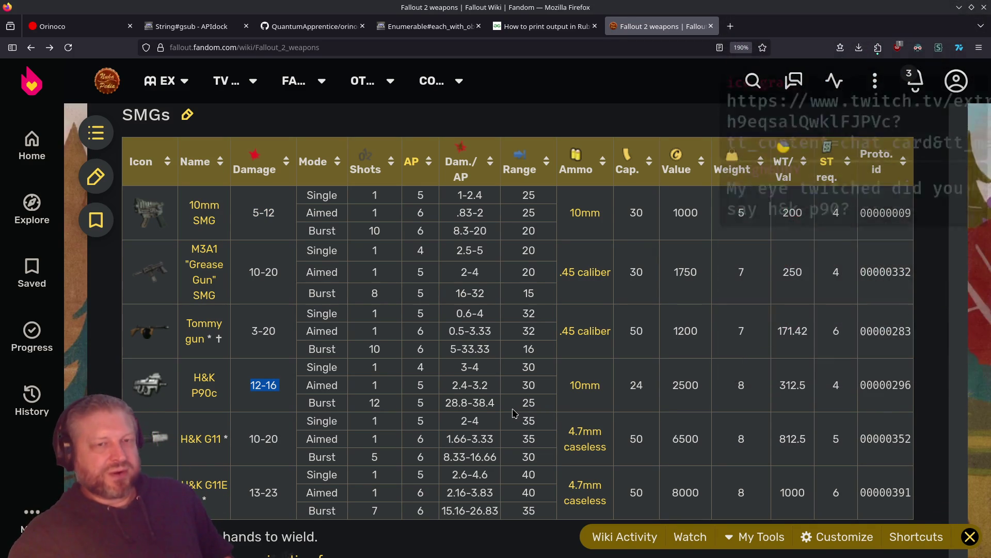
Scroll down to the Big Guns table and highlight the Vindicator minigun's 14-19 damage
scroll(515, 413, up, 3)
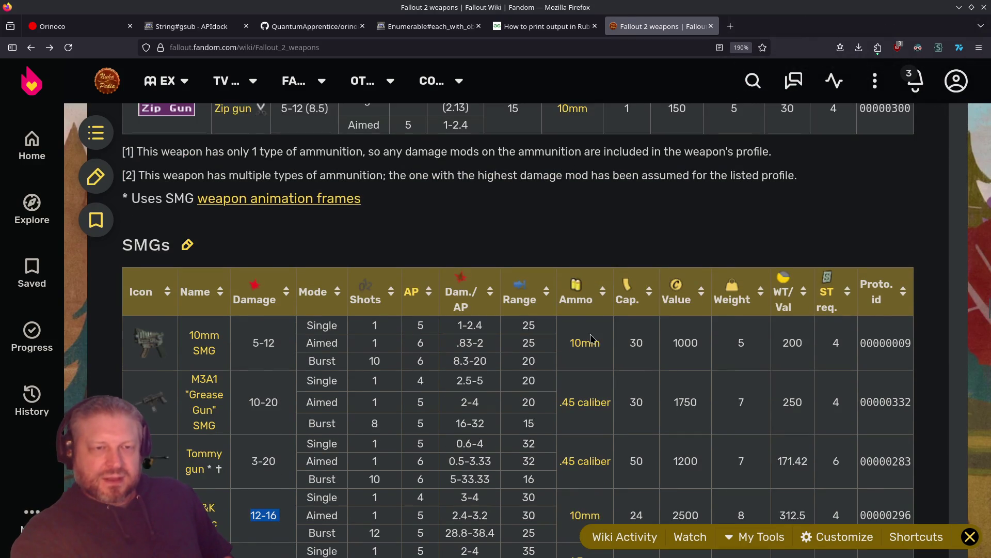
scroll(592, 342, down, 3)
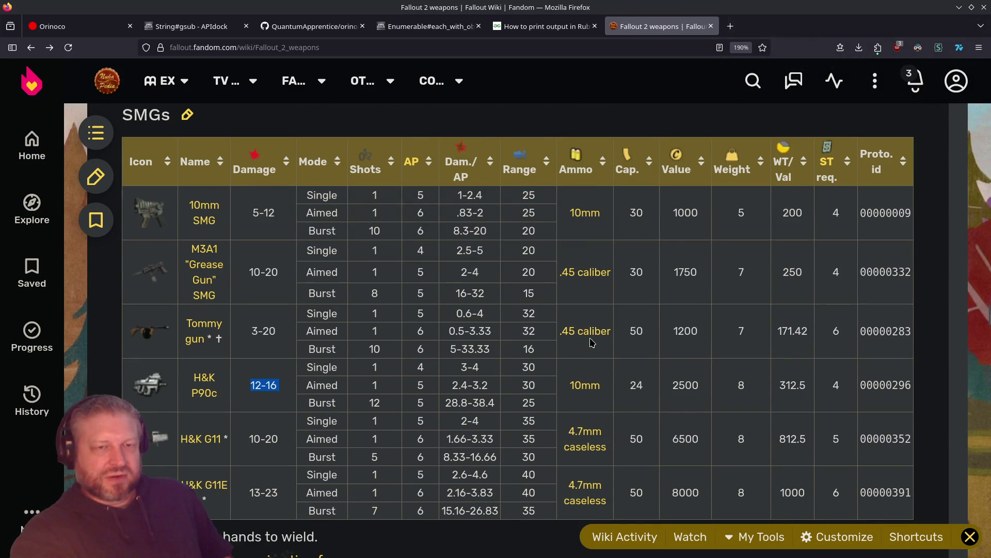
scroll(392, 320, down, 10)
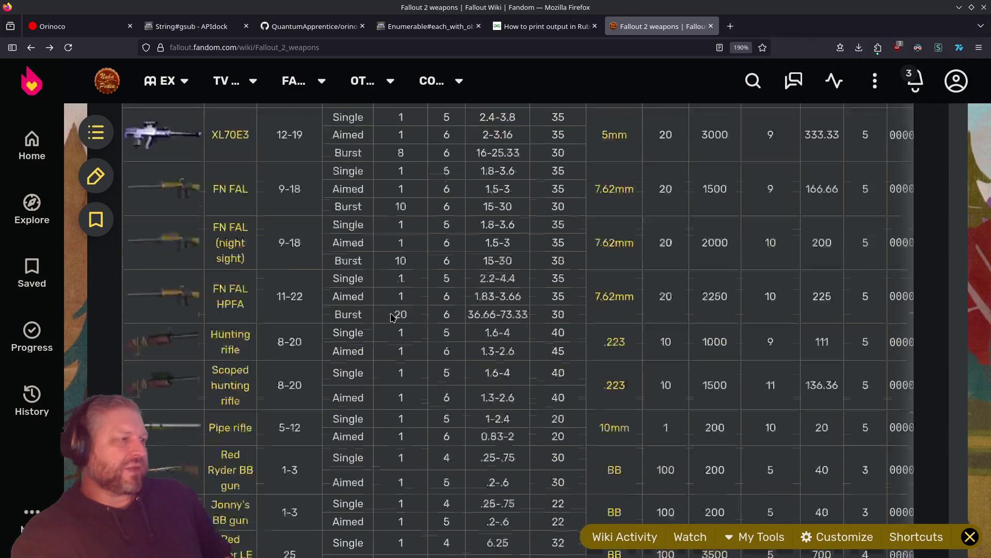
scroll(391, 319, down, 15)
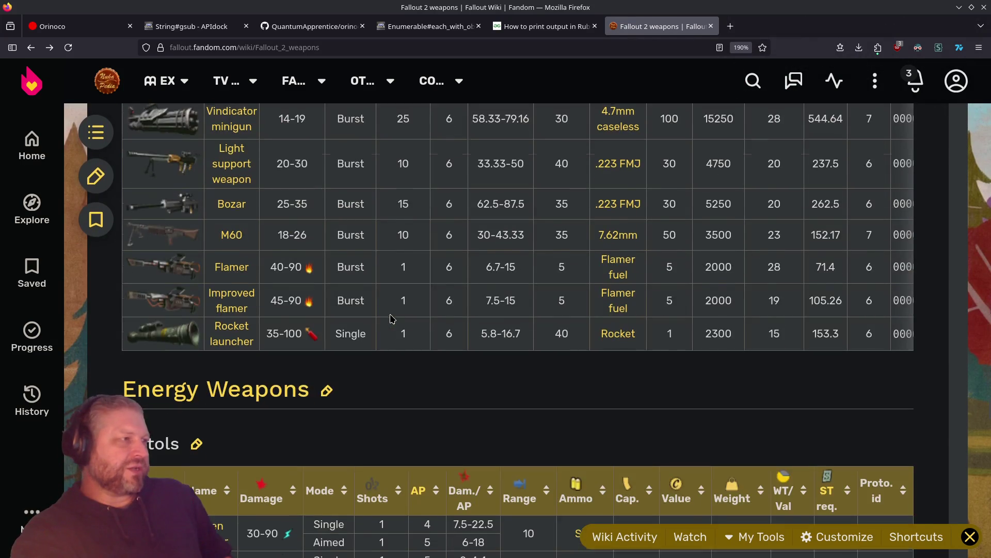
scroll(391, 318, up, 10)
scroll(298, 327, down, 4)
scroll(299, 327, down, 3)
mouse_move(270, 249)
mouse_down()
mouse_move(218, 257)
mouse_move(207, 242)
mouse_up()
click(334, 266)
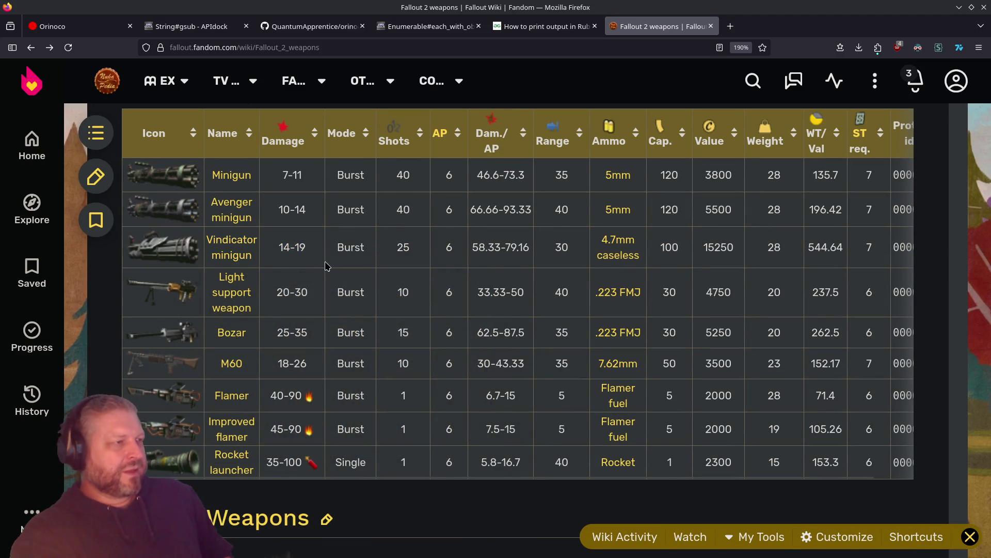
drag(273, 248, 310, 249)
Highlight and compare the Bozar (25-35 damage, 15 shots) and Vindicator minigun (25 shots) rows
mouse_move(321, 315)
mouse_down()
mouse_move(214, 274)
mouse_move(228, 294)
mouse_up()
click(321, 306)
drag(312, 337, 214, 333)
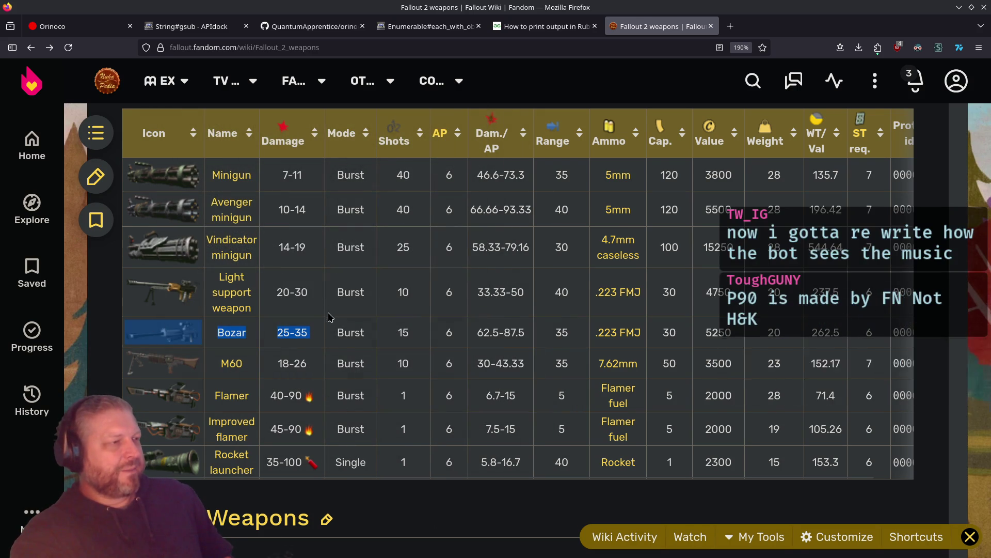
drag(419, 335, 395, 338)
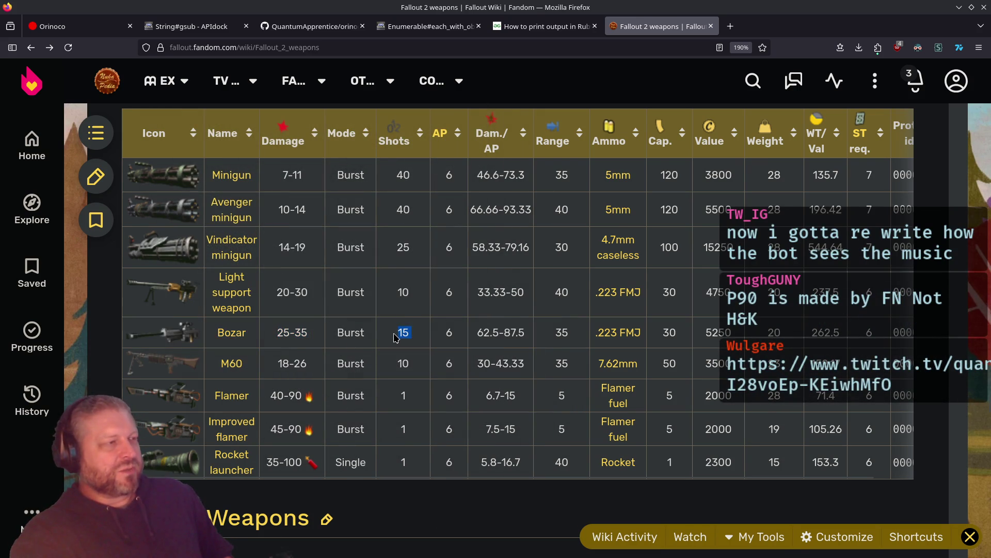
drag(419, 257, 209, 243)
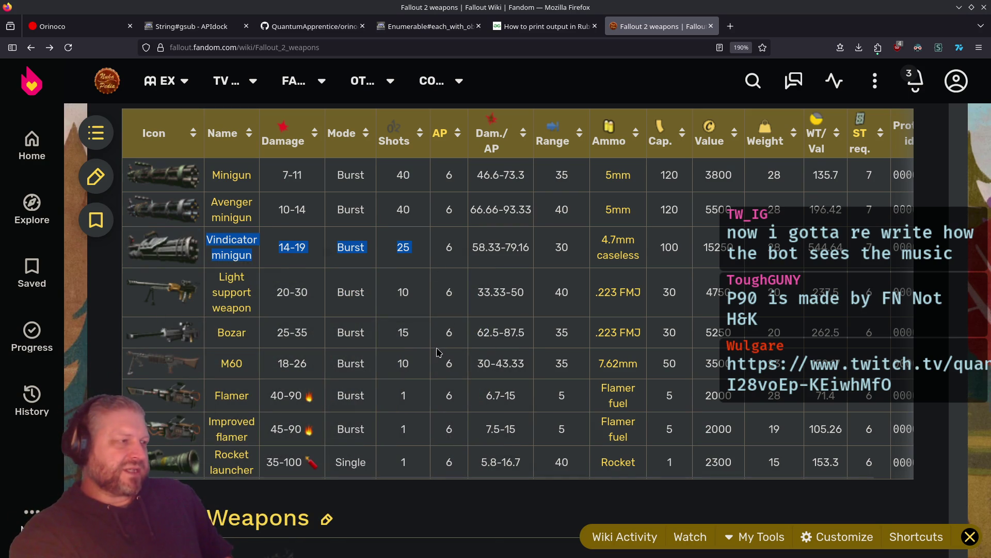
drag(439, 338, 225, 333)
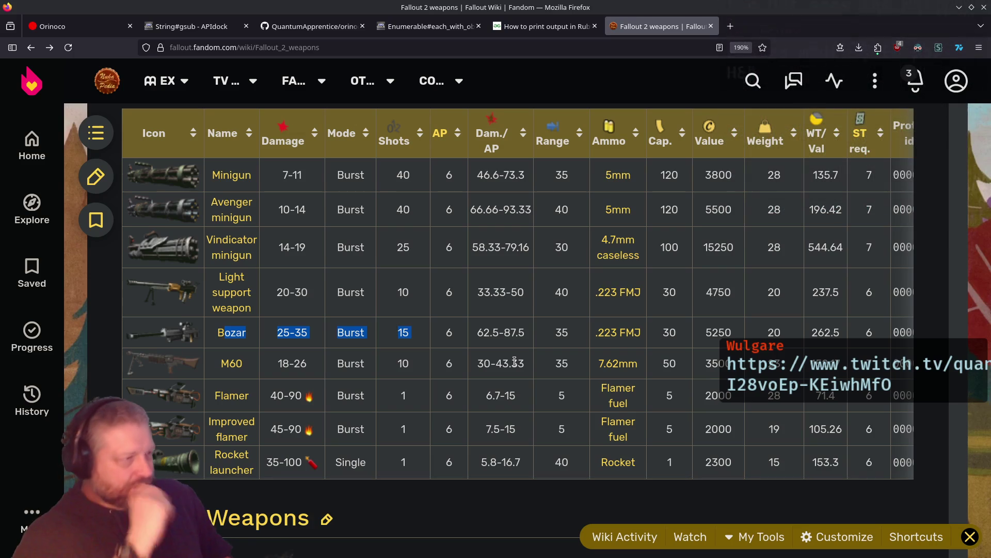
drag(317, 257, 279, 253)
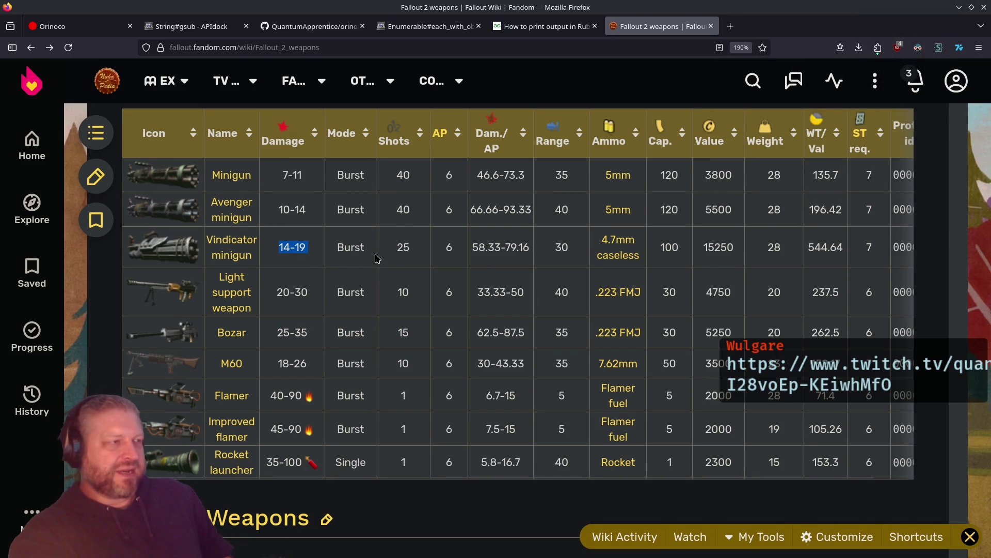
click(623, 243)
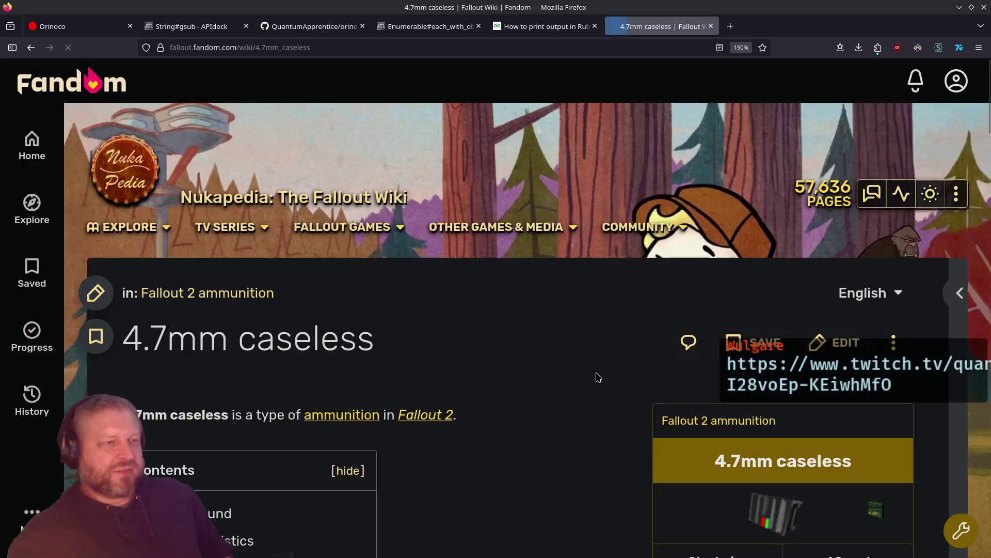
scroll(746, 370, down, 10)
scroll(575, 239, up, 3)
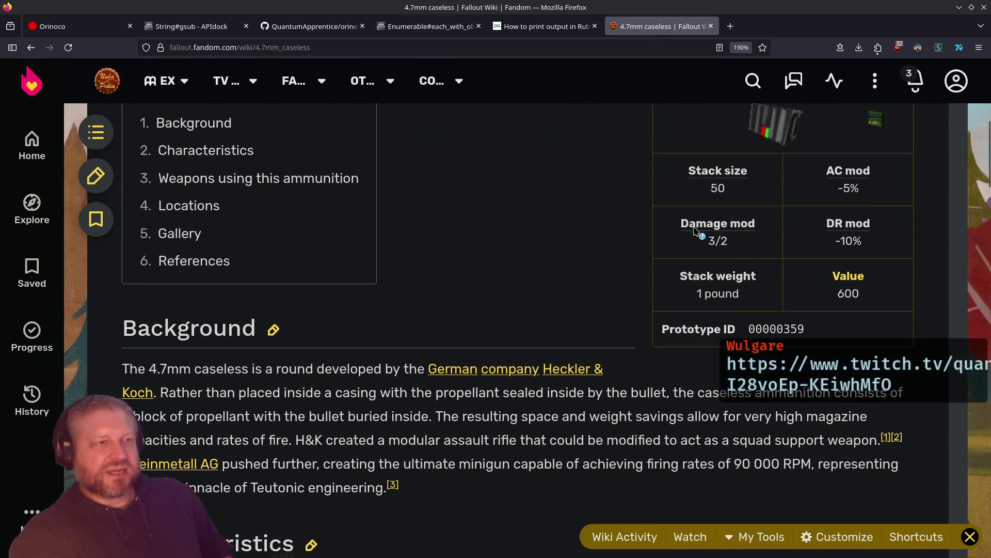
drag(728, 243, 677, 223)
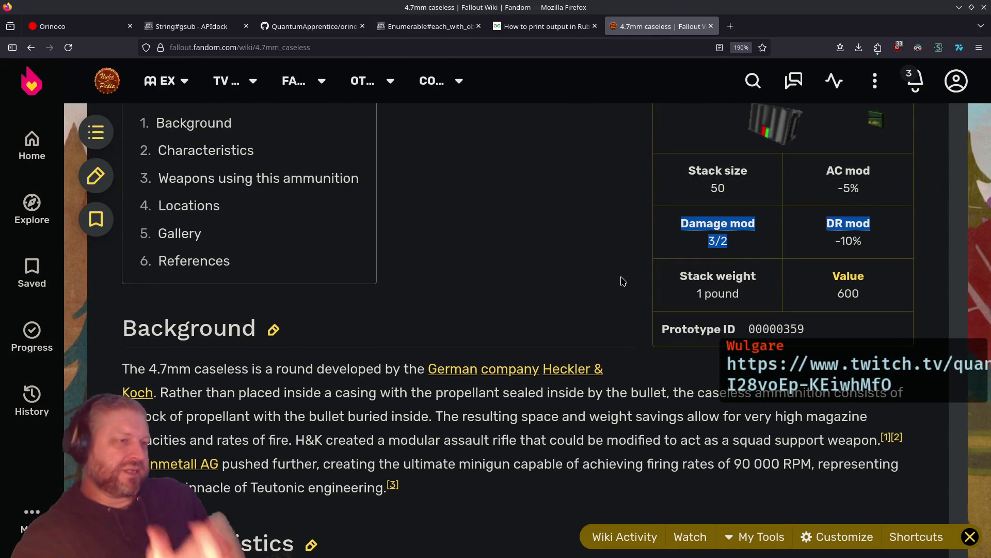
key(alt+Left)
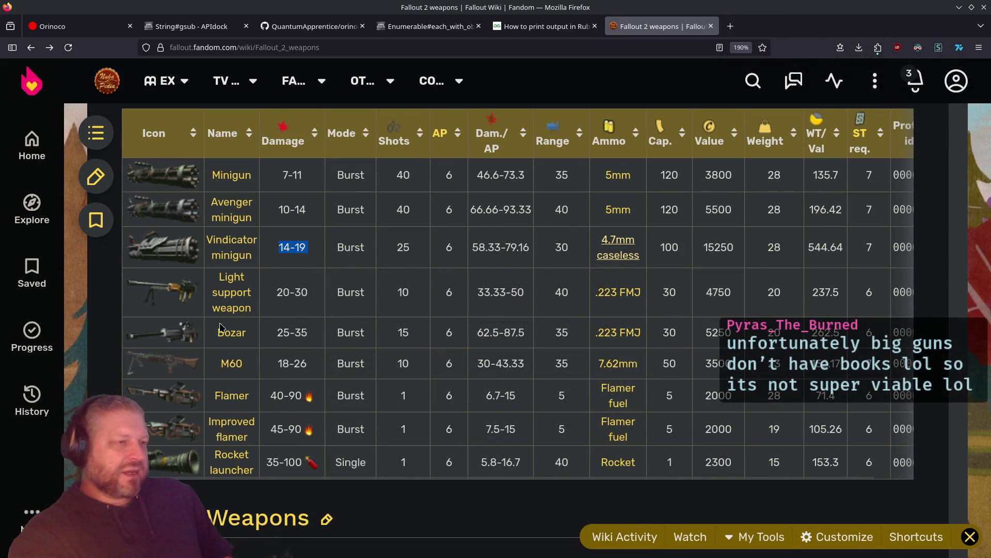
click(620, 335)
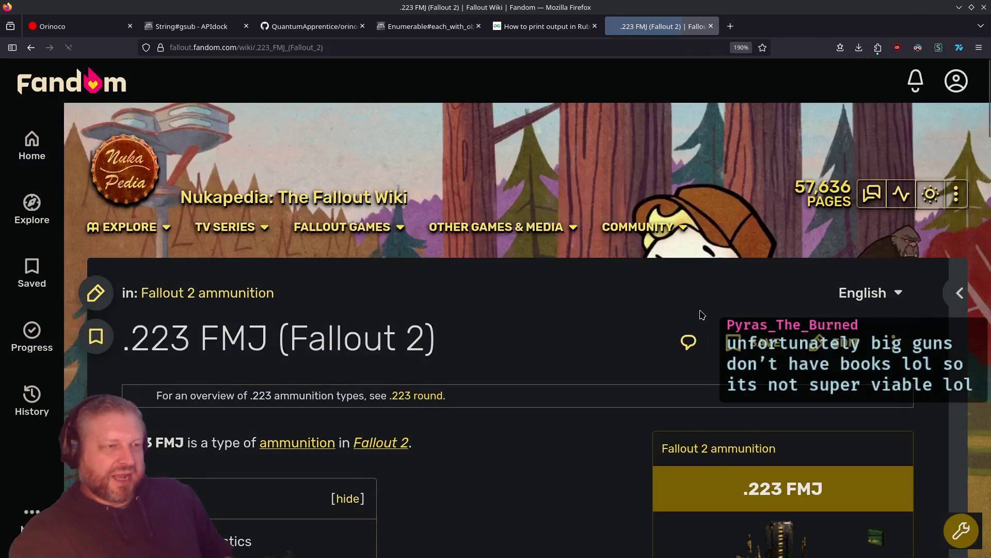
drag(712, 281, 679, 278)
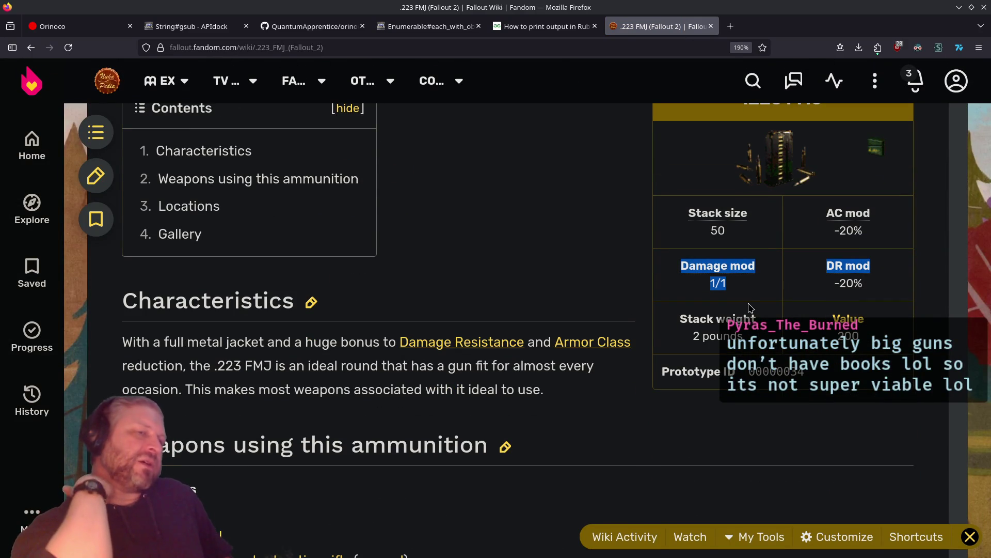
key(alt+Left)
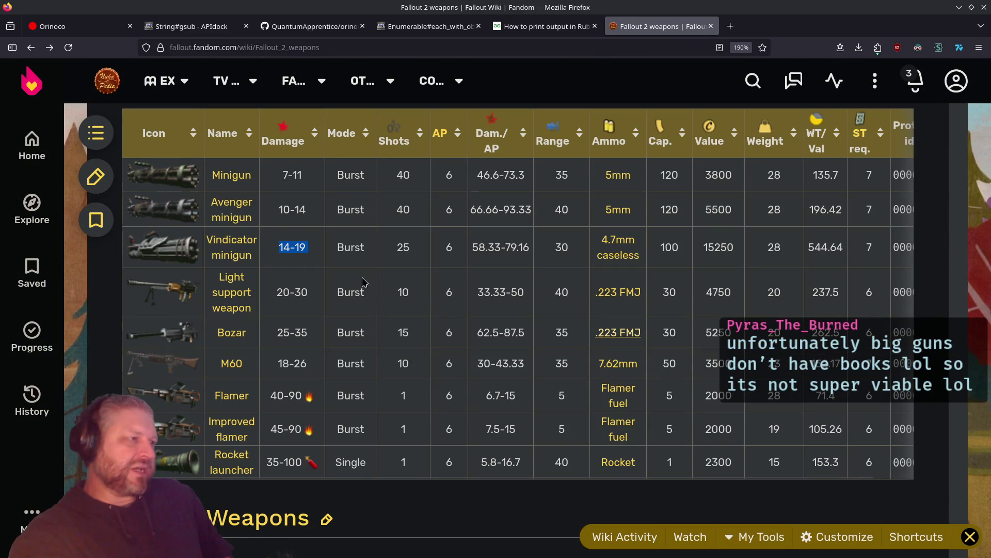
mouse_move(230, 253)
mouse_down()
mouse_move(408, 253)
mouse_move(309, 265)
mouse_up()
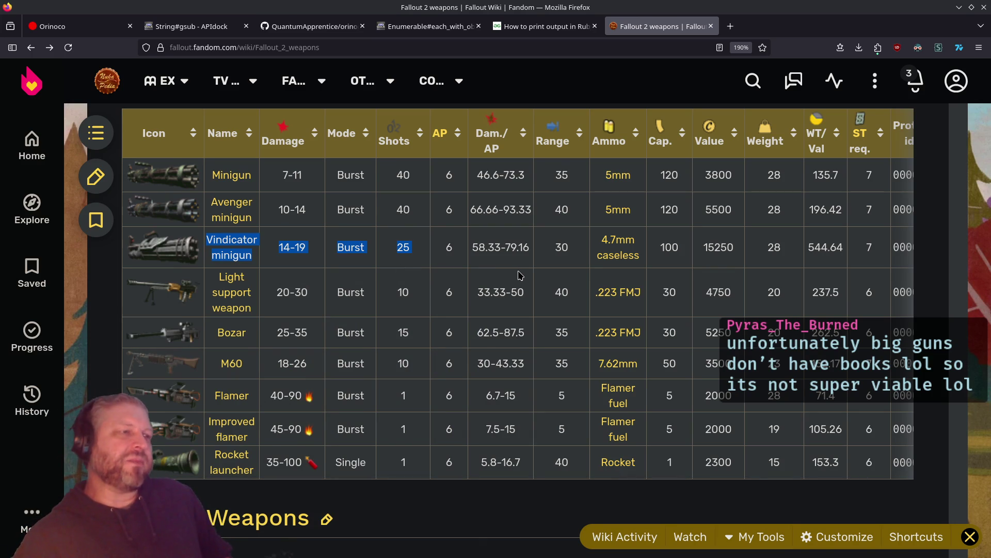
double_click(406, 244)
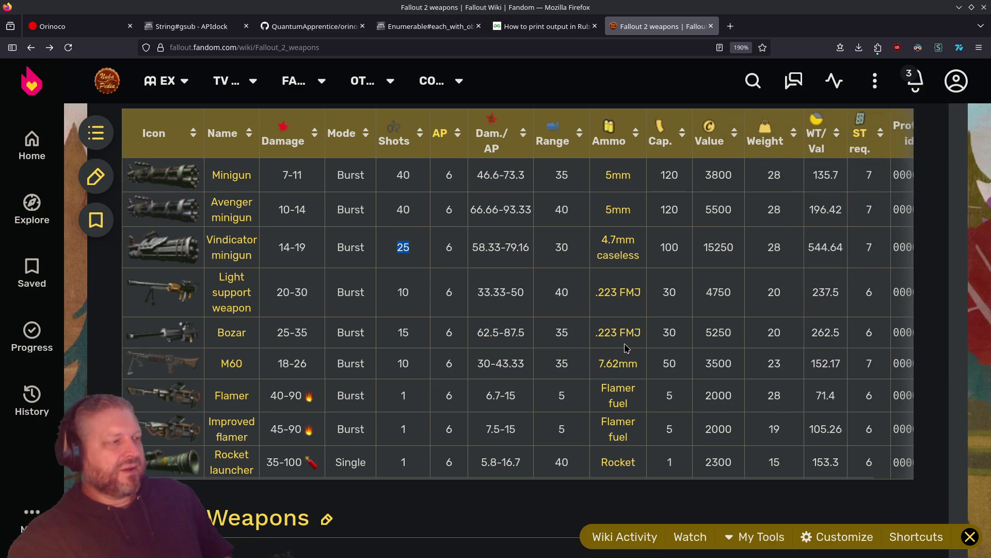
Open KCalc beside the weapons table, compute a 525 damage figure, then clear it
key(XF86Calculator)
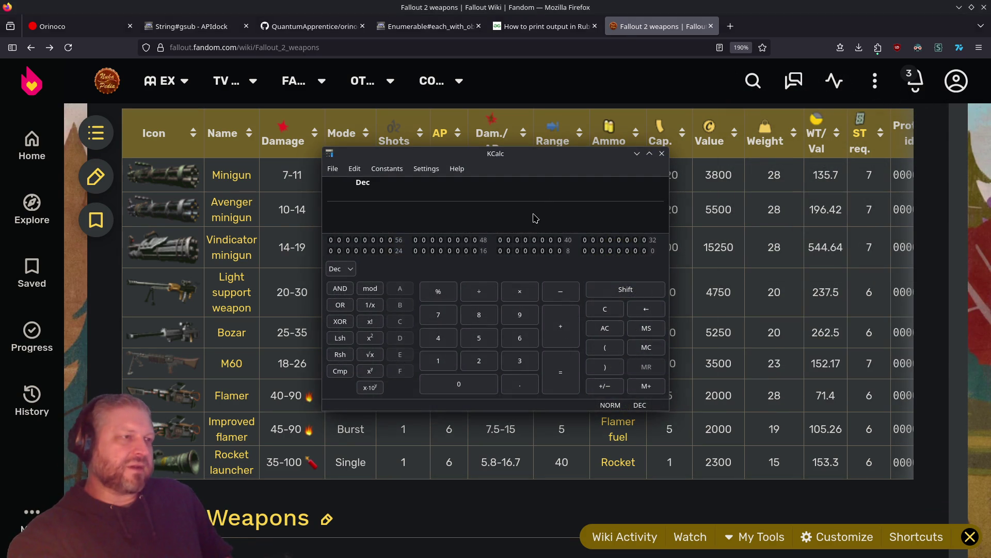
mouse_move(550, 154)
mouse_down()
mouse_move(865, 26)
mouse_move(872, 7)
mouse_up()
text(1)
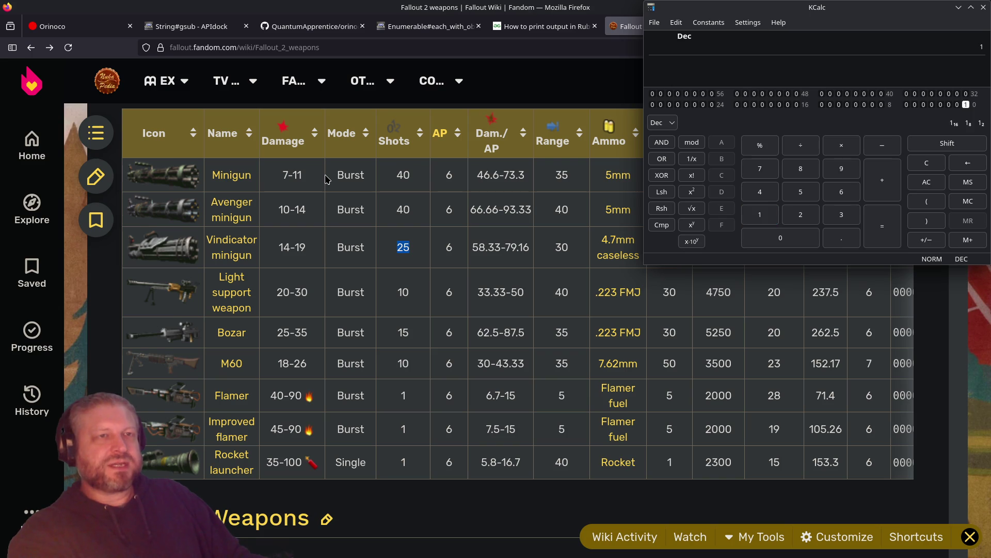
text(4*)
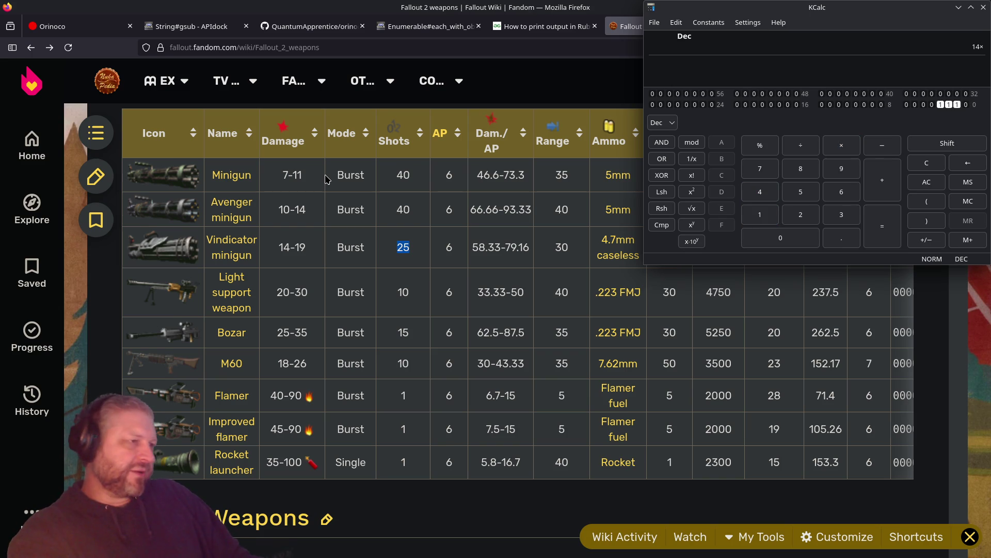
key(ctrl)
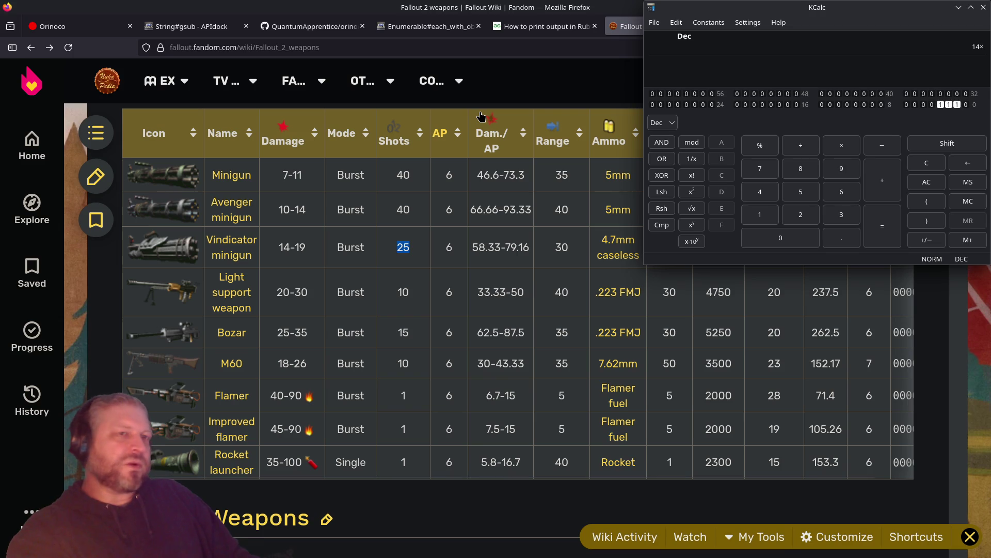
text(25*)
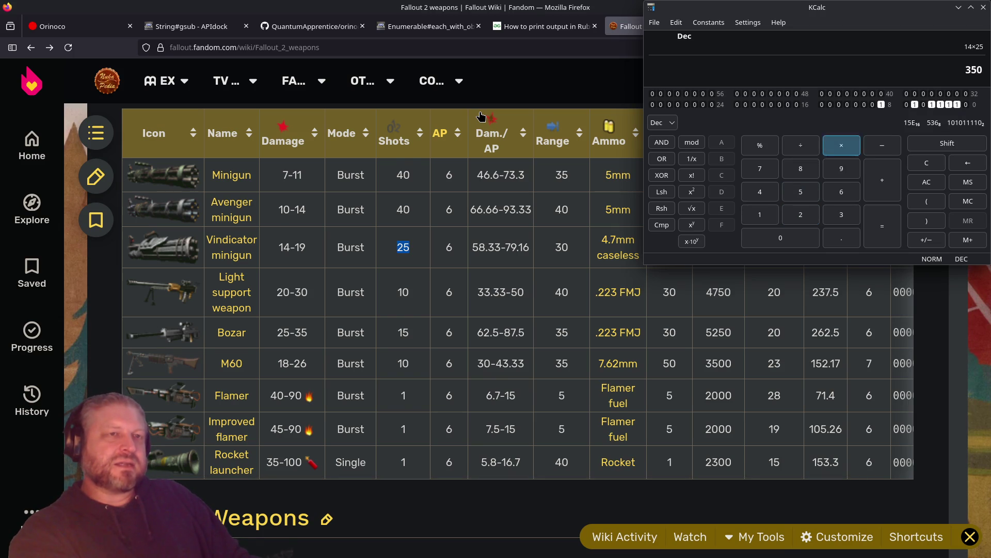
text(3/2)
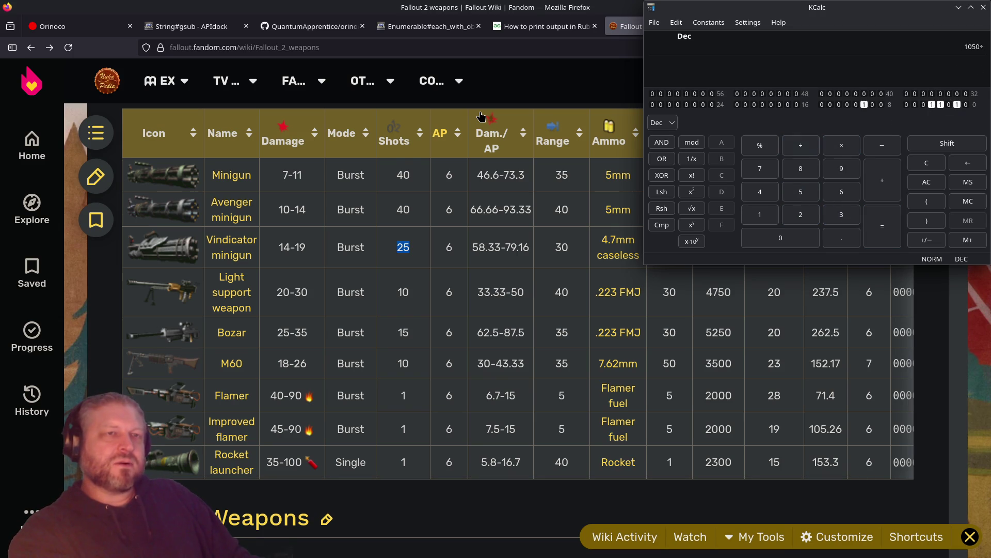
key(Return)
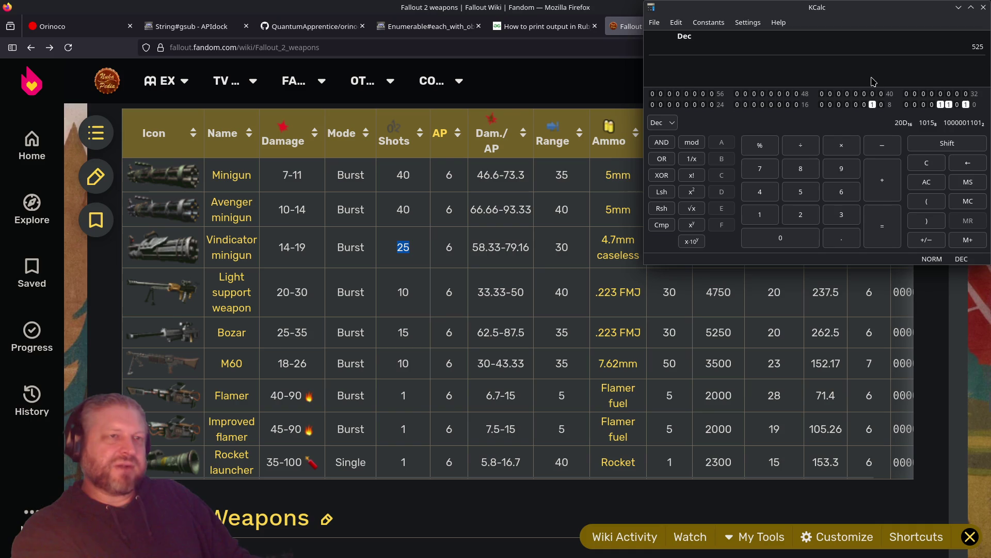
click(947, 50)
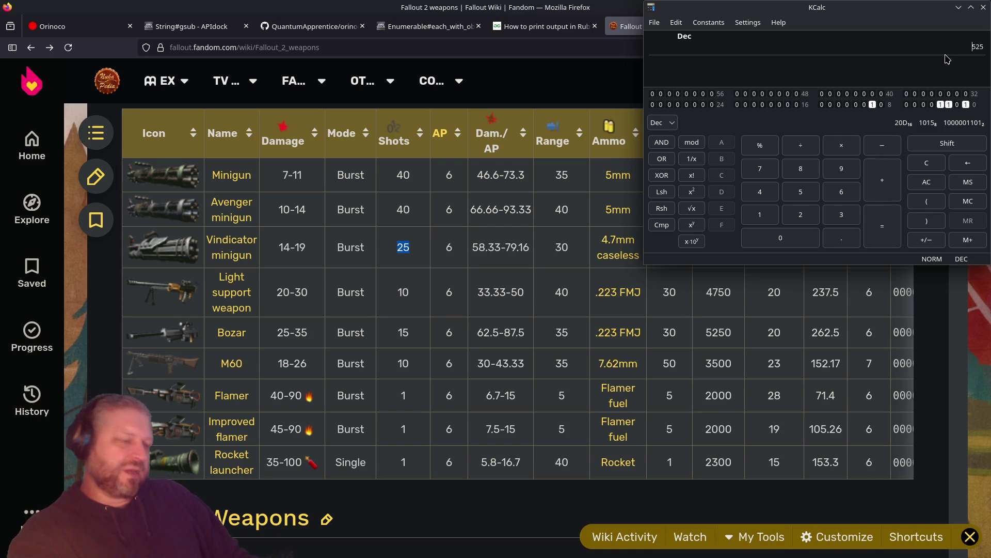
key(Escape)
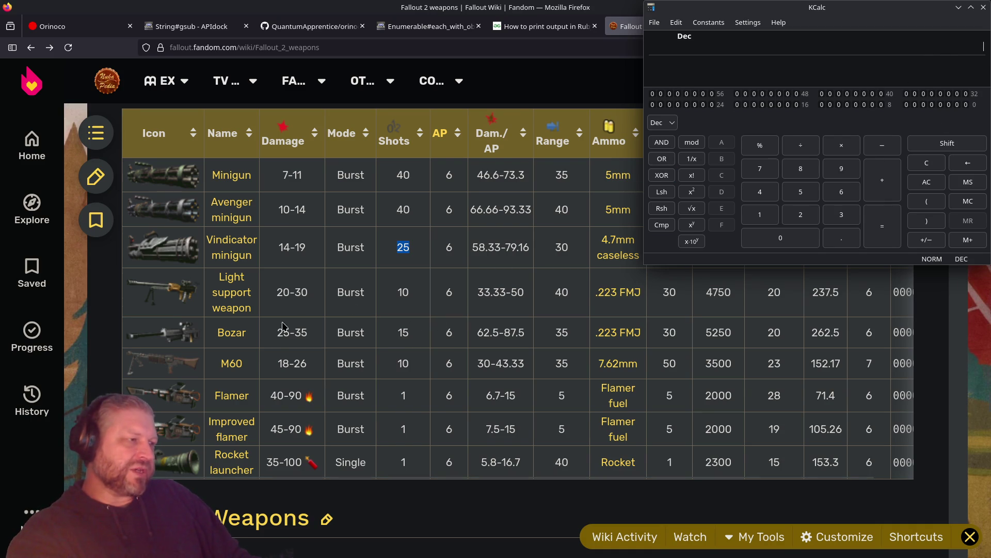
Compute 25 × 15 = 375 in the calculator, then erase the result
text(25)
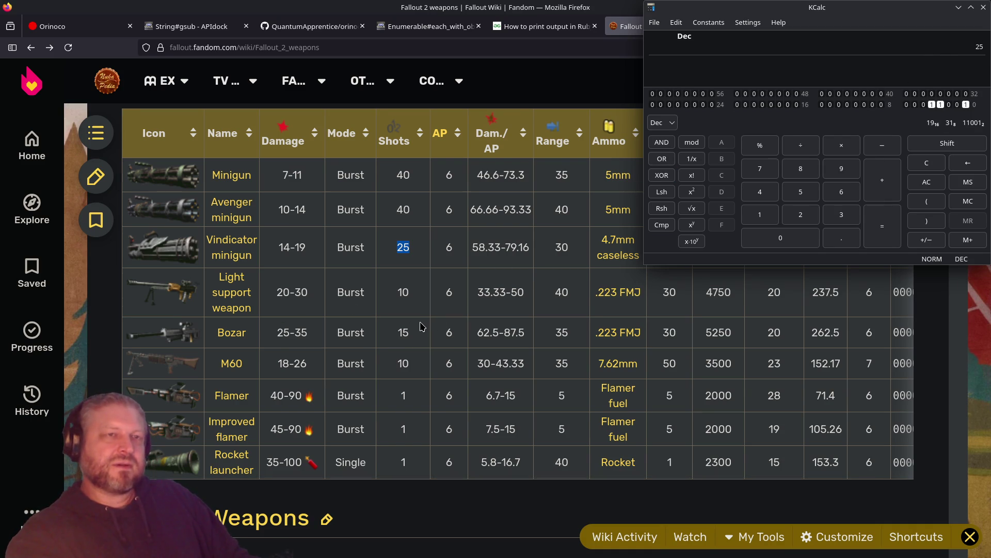
text(*15)
key(Return)
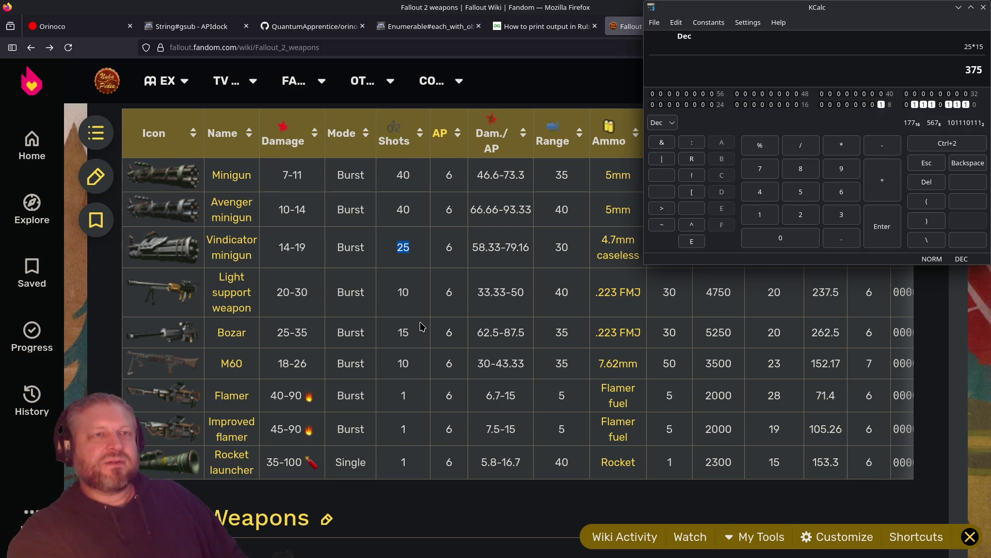
text(525)
key(ctrl+z)
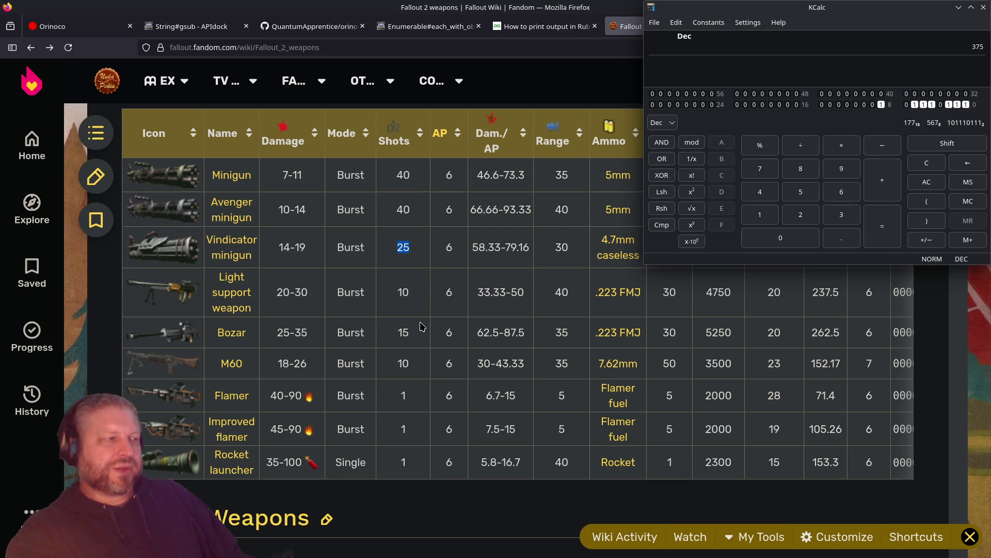
key(ctrl+v)
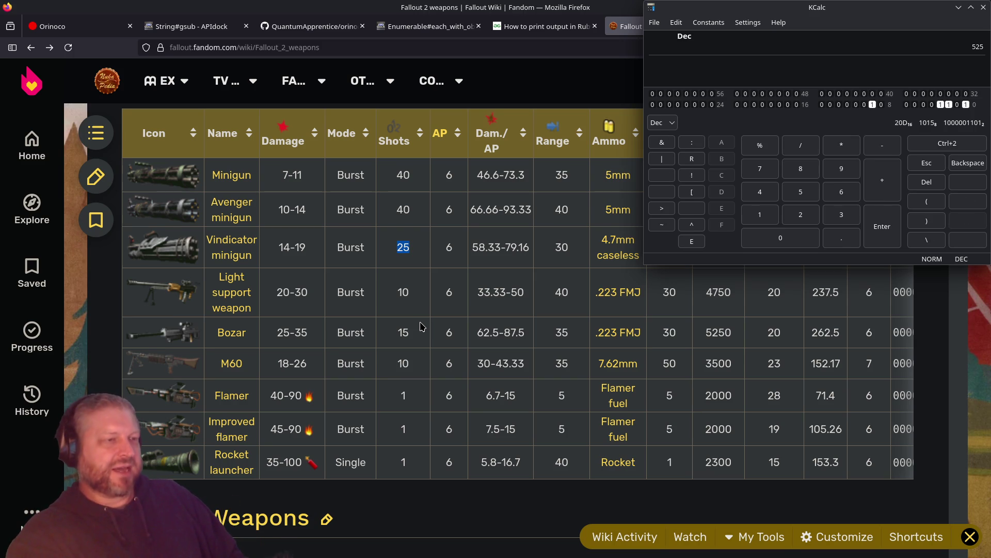
key(ctrl+z)
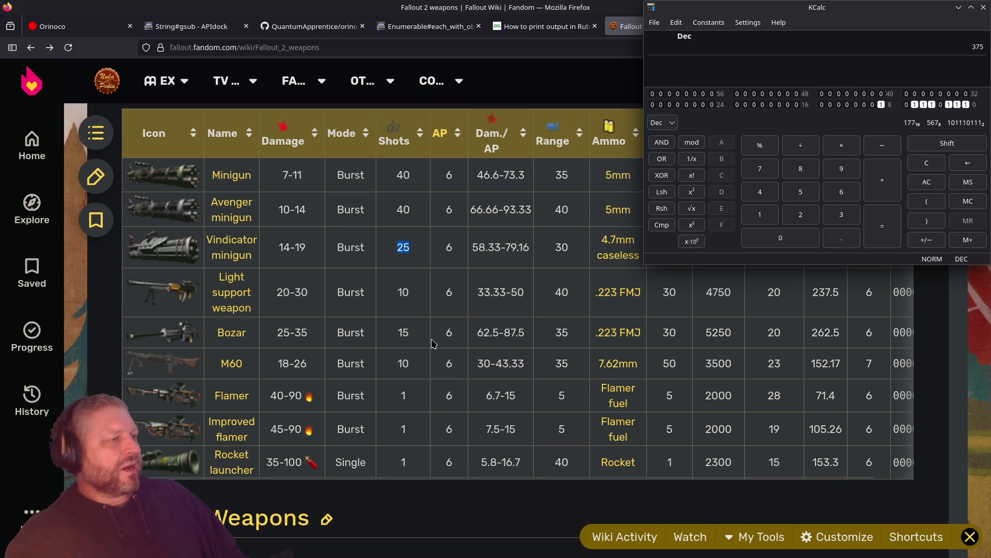
key(BackSpace)
key(BackSpace)
key(BackSpace)
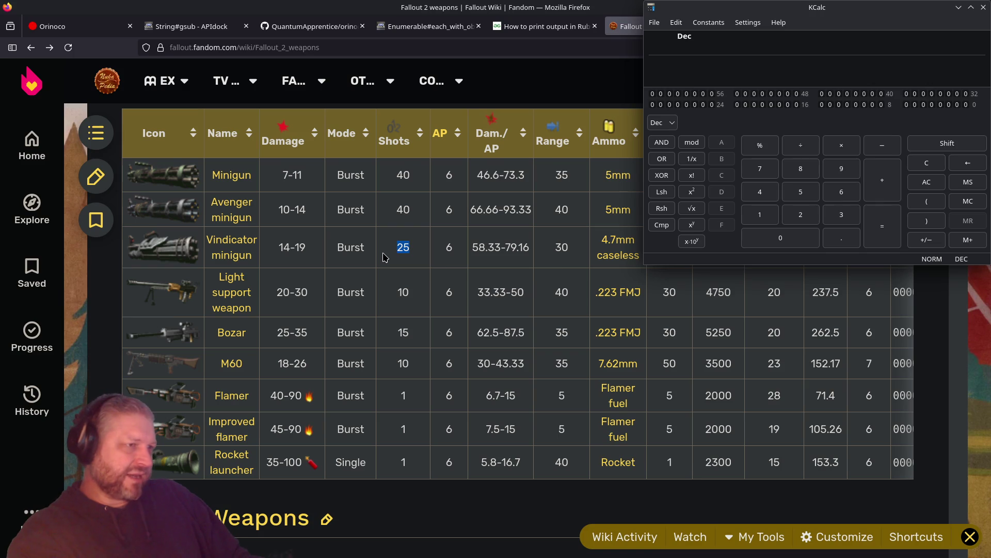
Work out 19 × 25 × 3 ÷ 2 = 712.5, then clear the display
text(19*25)
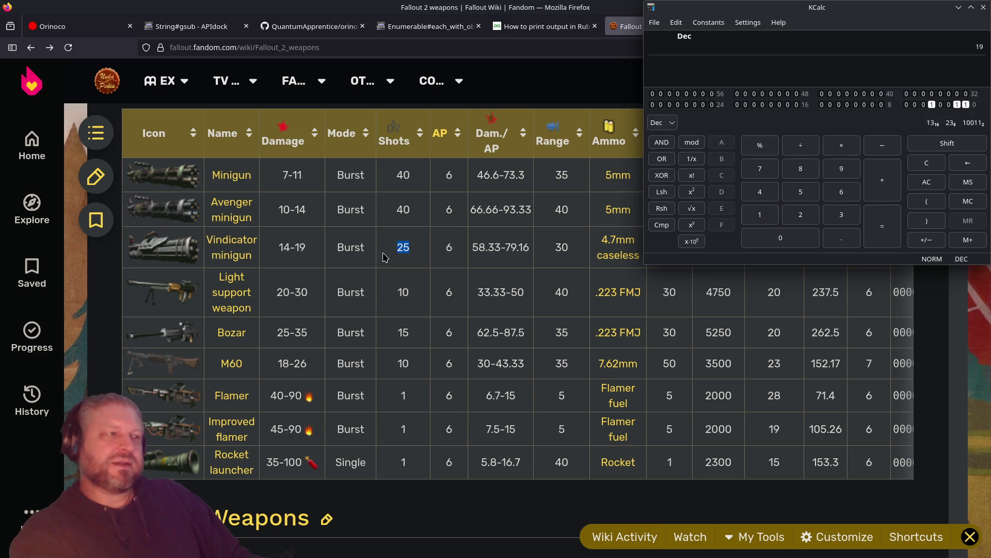
key(Return)
text(*3)
key(Return)
key(slash)
text(2)
key(Return)
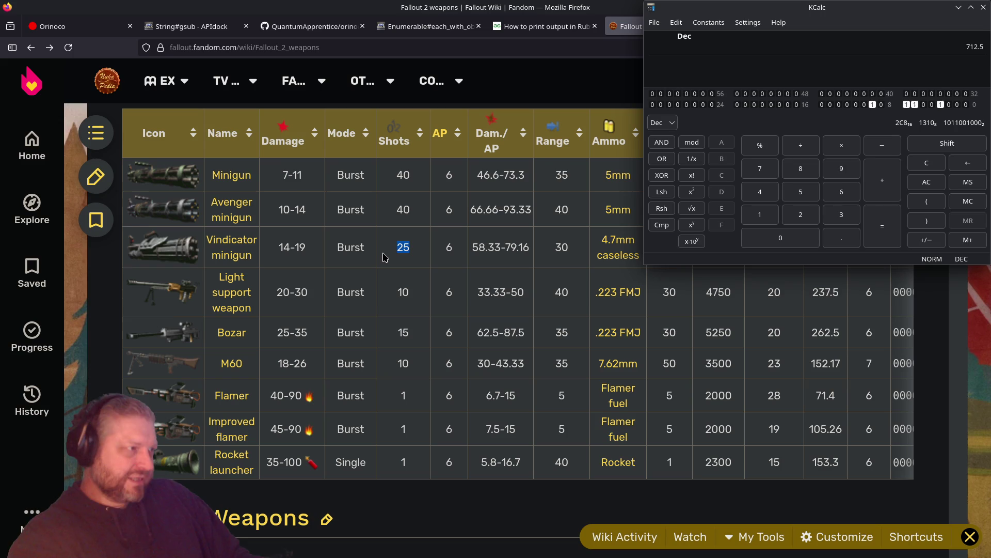
key(Delete)
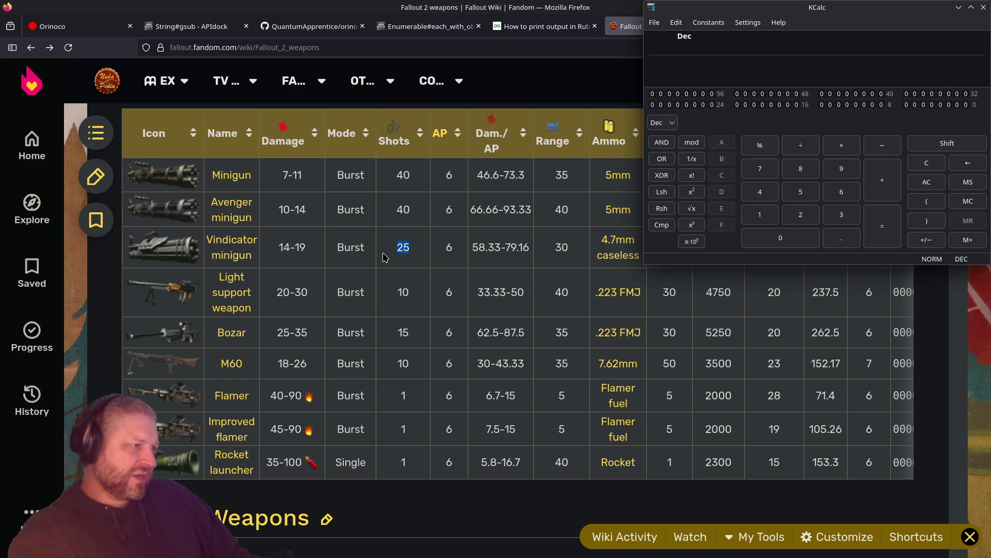
Compute 35 × 15 = 525, highlight the Vindicator minigun row, and close KCalc
text(35*15)
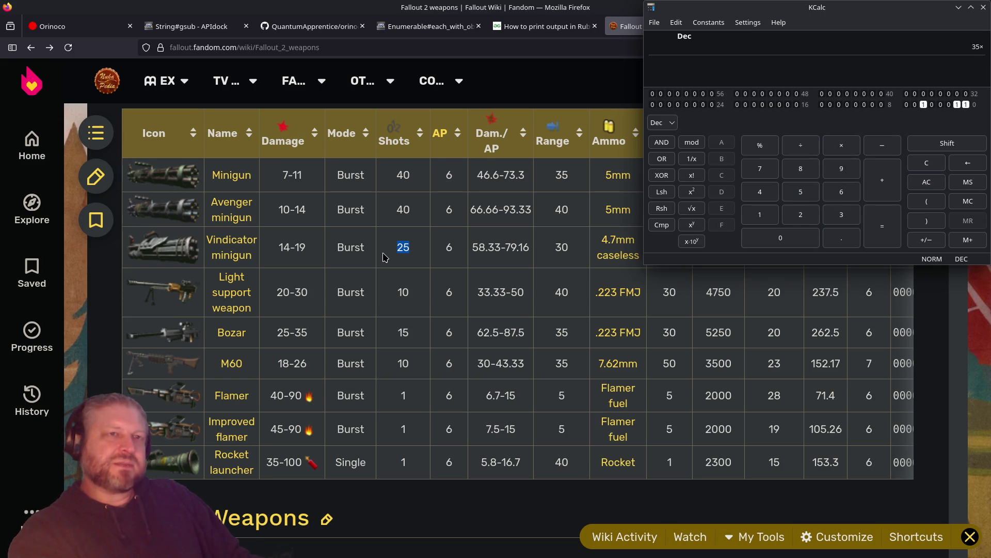
key(Return)
key(Return)
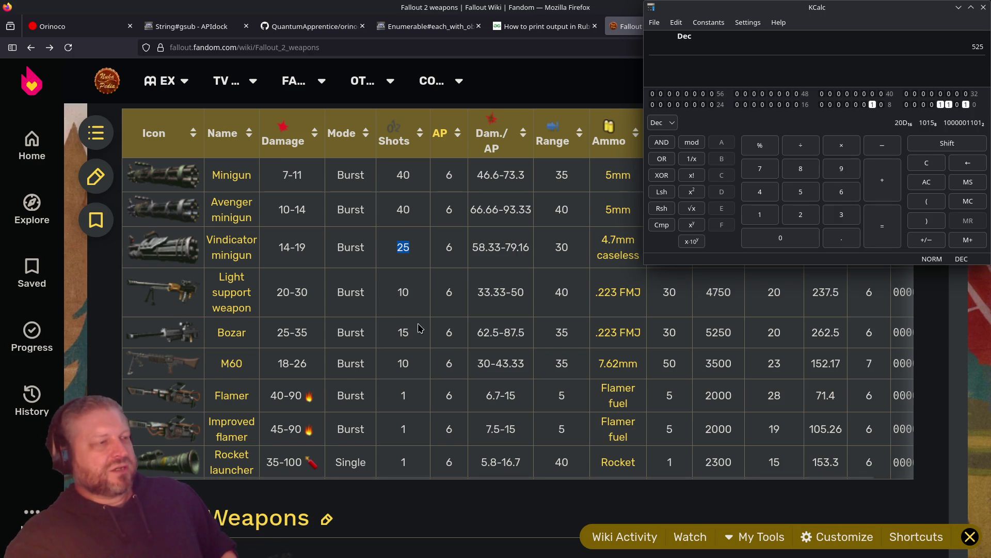
drag(457, 257, 209, 242)
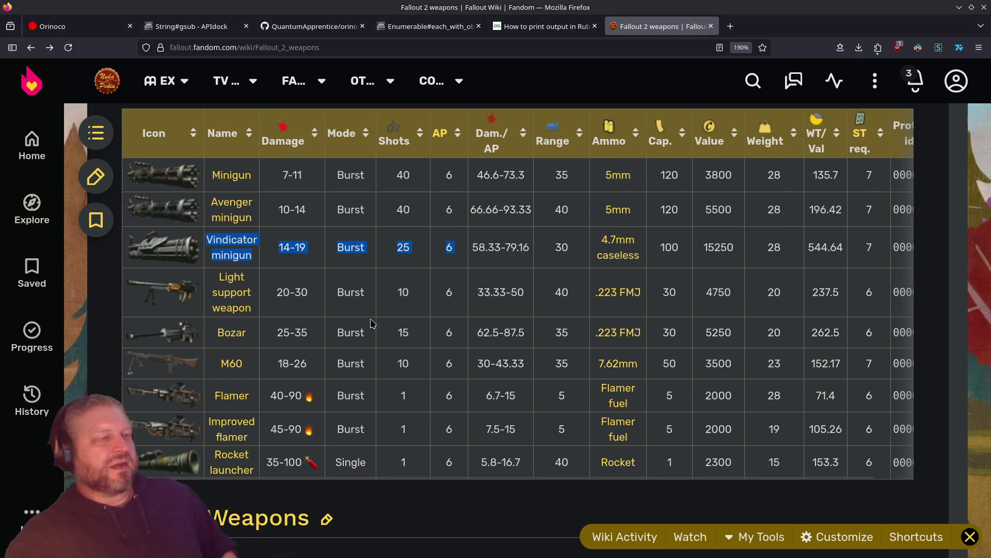
key(alt+Tab)
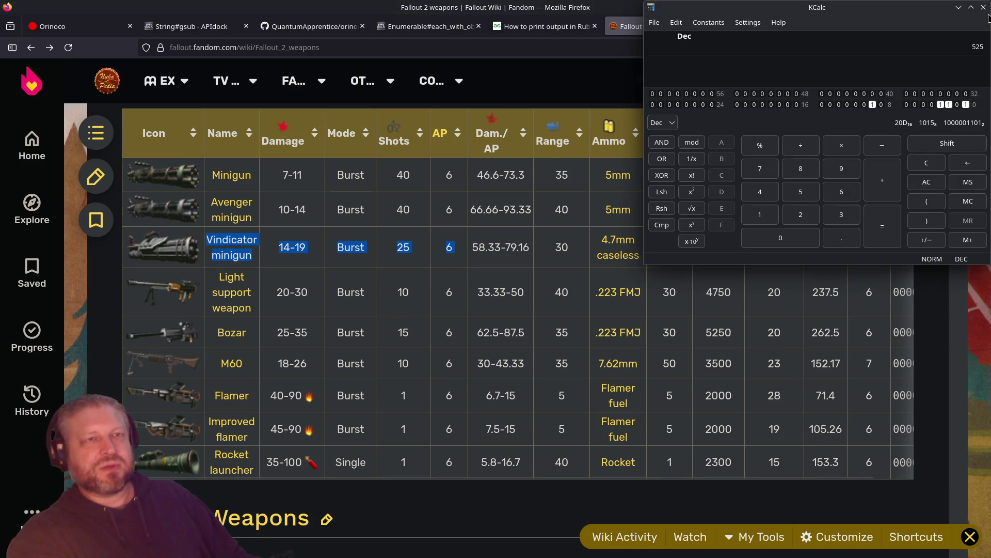
click(984, 8)
Highlight the Bozar row's Damage through Dam./AP figures, then clear the highlight
drag(275, 333, 473, 338)
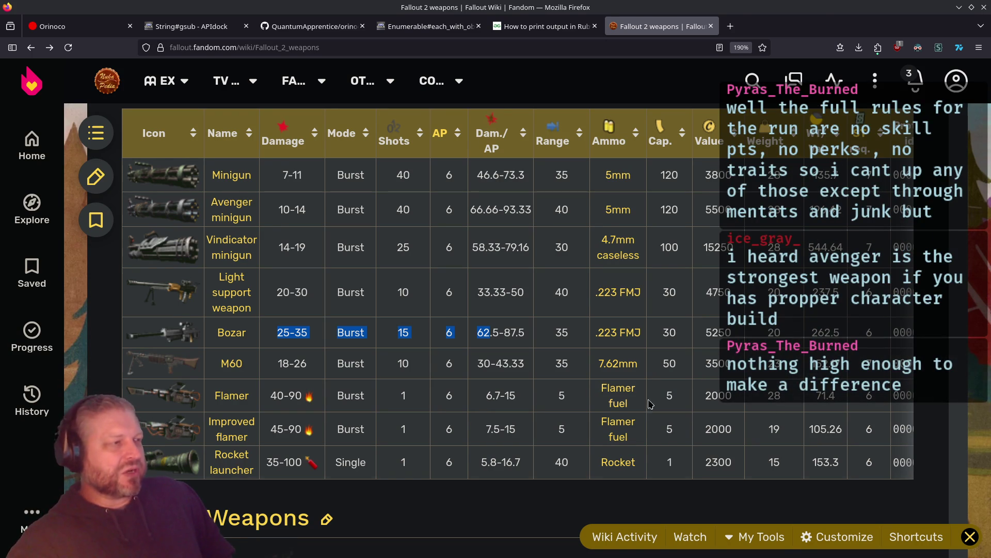
click(299, 252)
Select the Bozar's 25-35 damage value, then move to the String#gsub APIdock tab
click(289, 259)
double_click(298, 247)
double_click(297, 332)
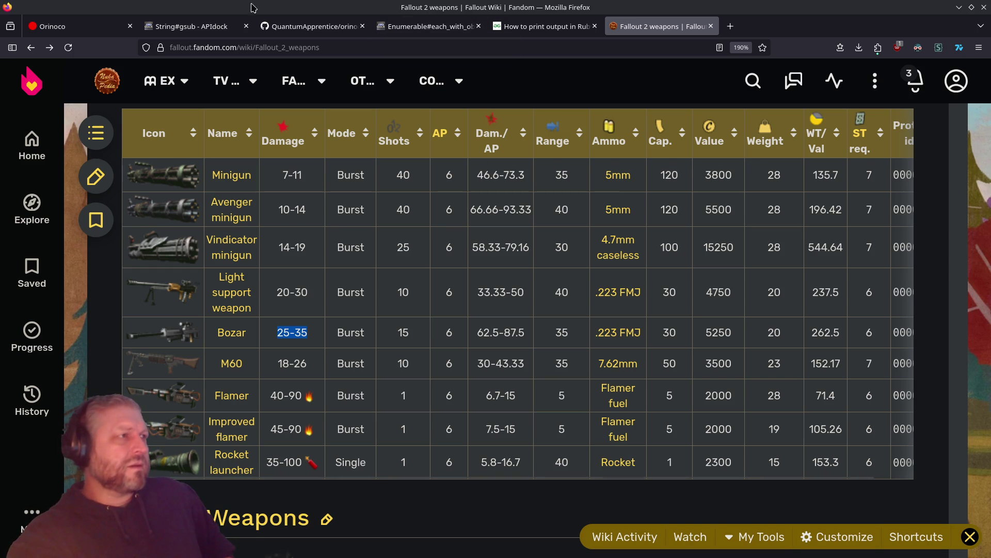
click(191, 25)
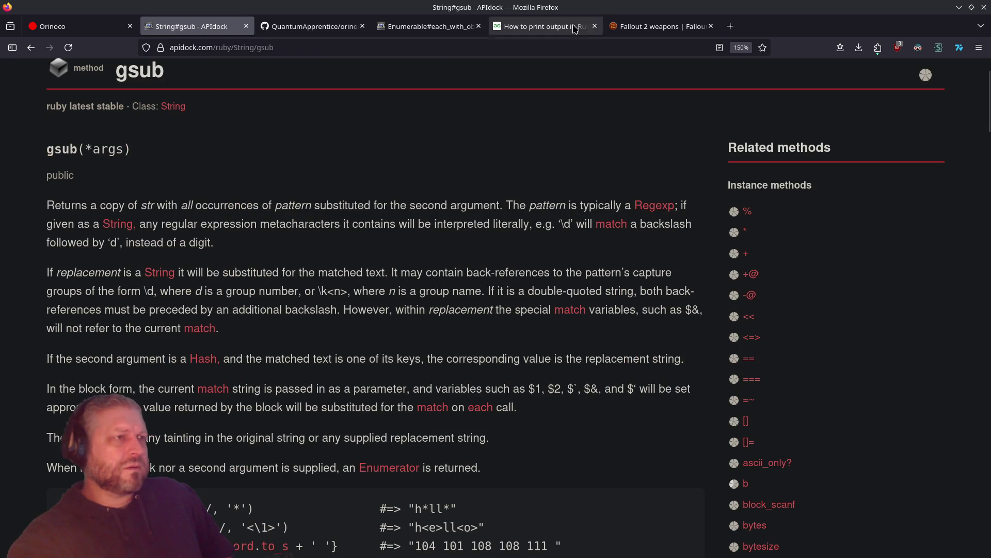
Reopen the recently closed 67 Speed tab from the browser's history menu
click(656, 26)
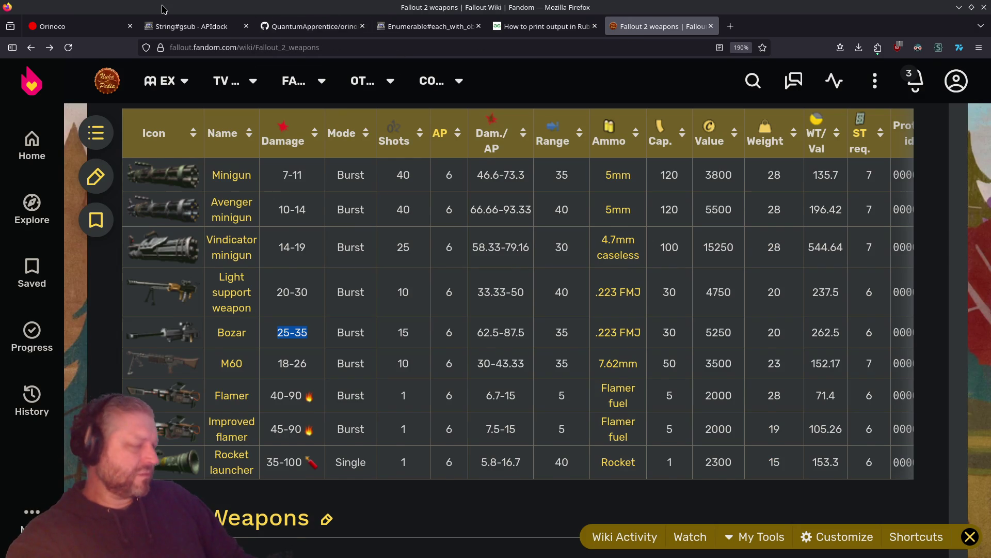
key(alt)
click(77, 22)
mouse_move(88, 94)
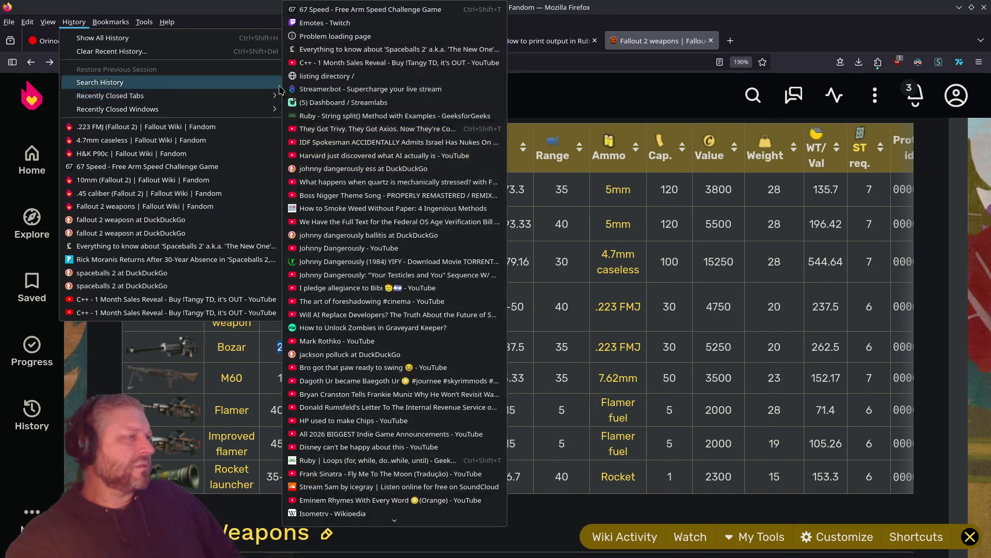
click(343, 11)
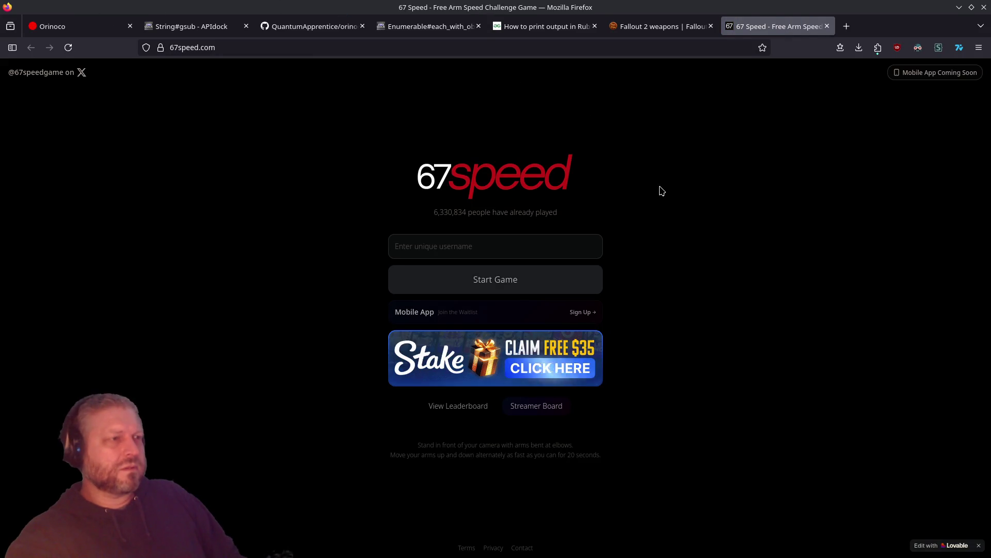
Search the web for 67speed and glance at the Sportskeeda 67 challenge article
click(846, 26)
text(67speed)
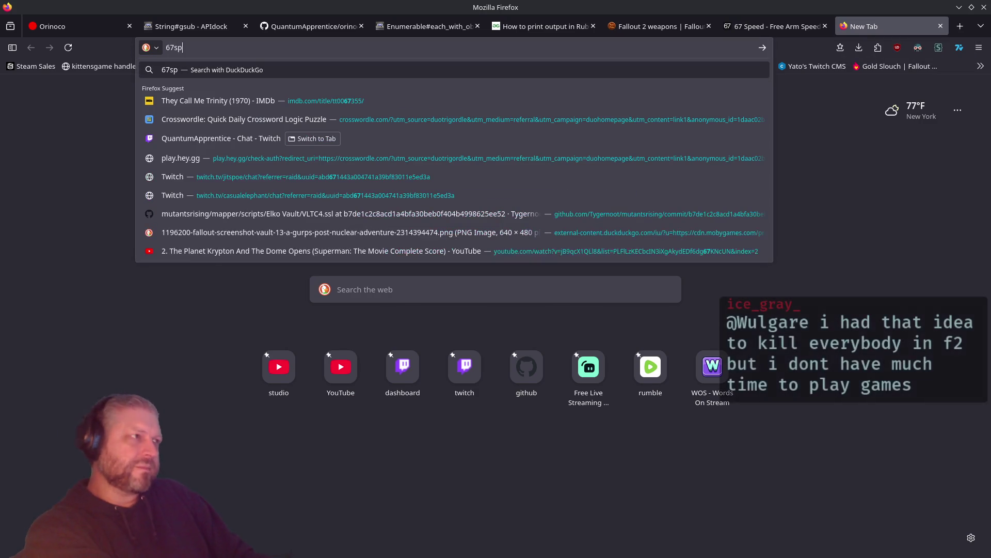
key(Return)
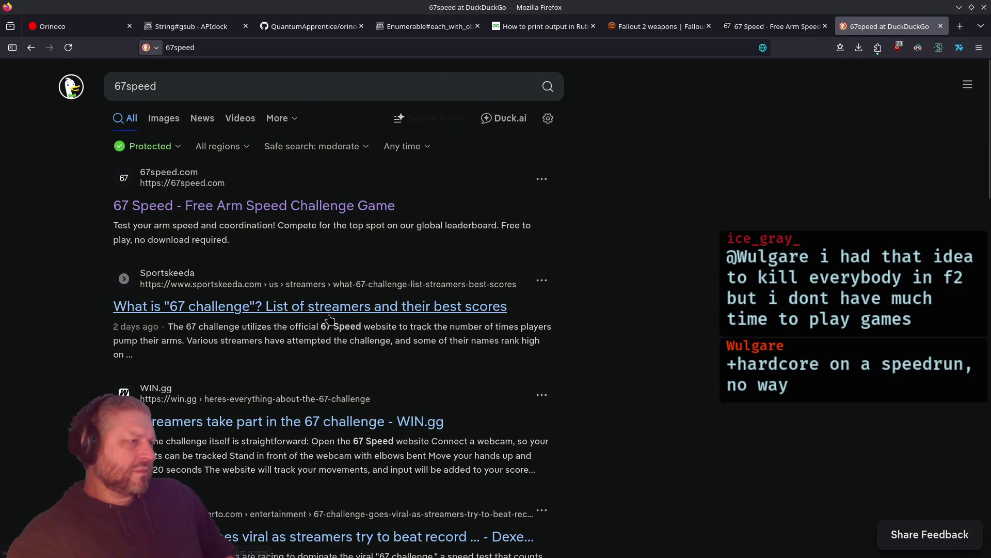
click(486, 307)
key(alt+Left)
scroll(463, 355, down, 3)
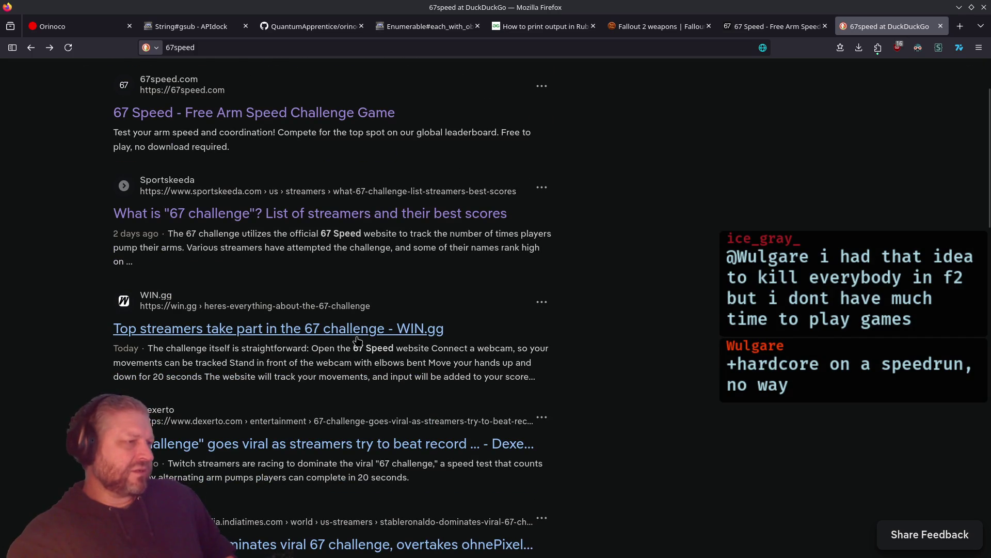
scroll(532, 442, up, 3)
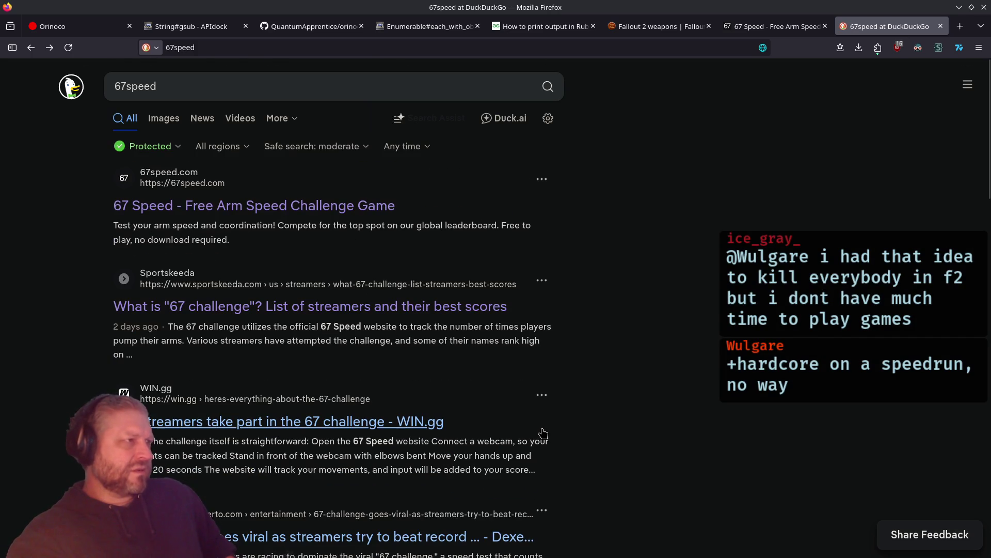
click(779, 30)
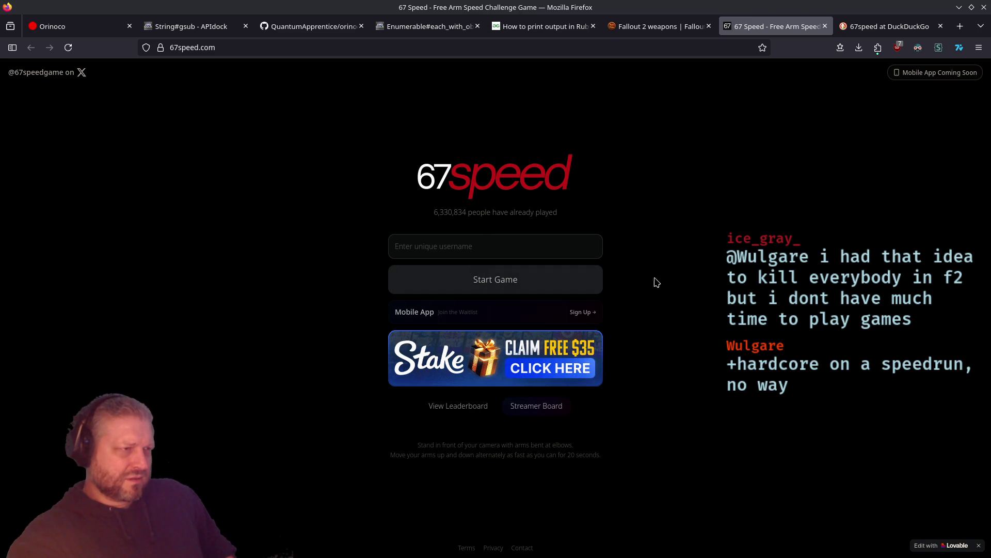
click(890, 26)
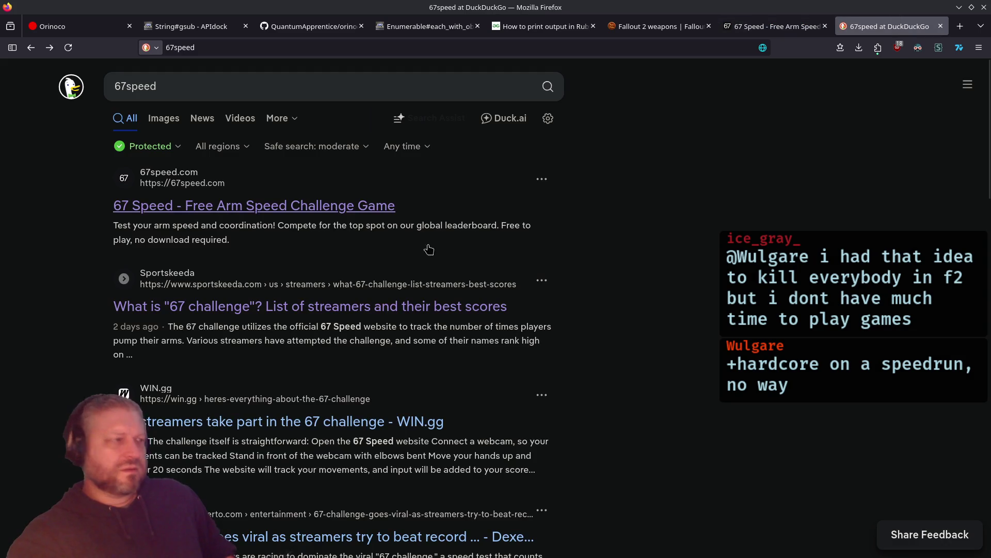
Refine the search to '67speed game' and open HypeStat's 67speed.com page
scroll(417, 265, down, 5)
scroll(417, 265, down, 2)
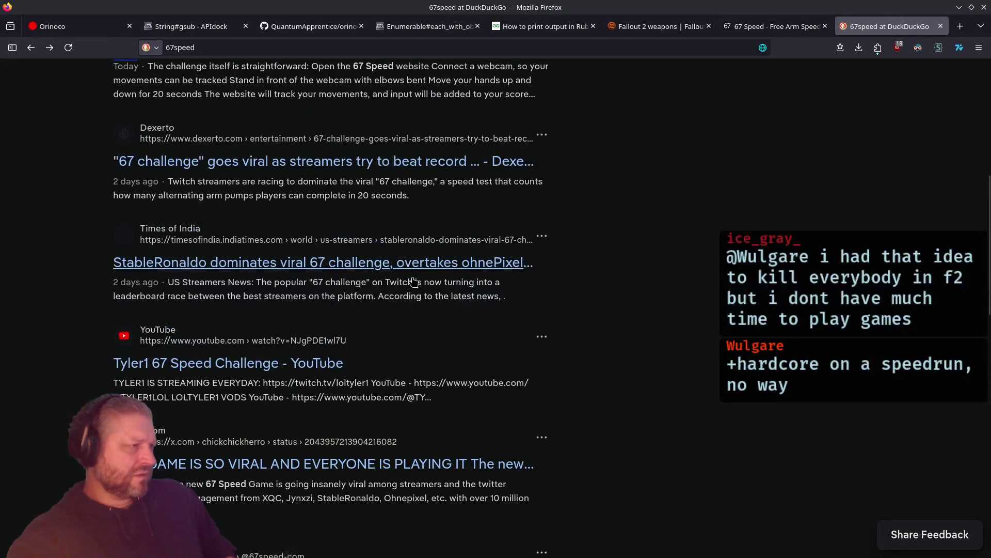
scroll(413, 281, up, 7)
key(ctrl+l)
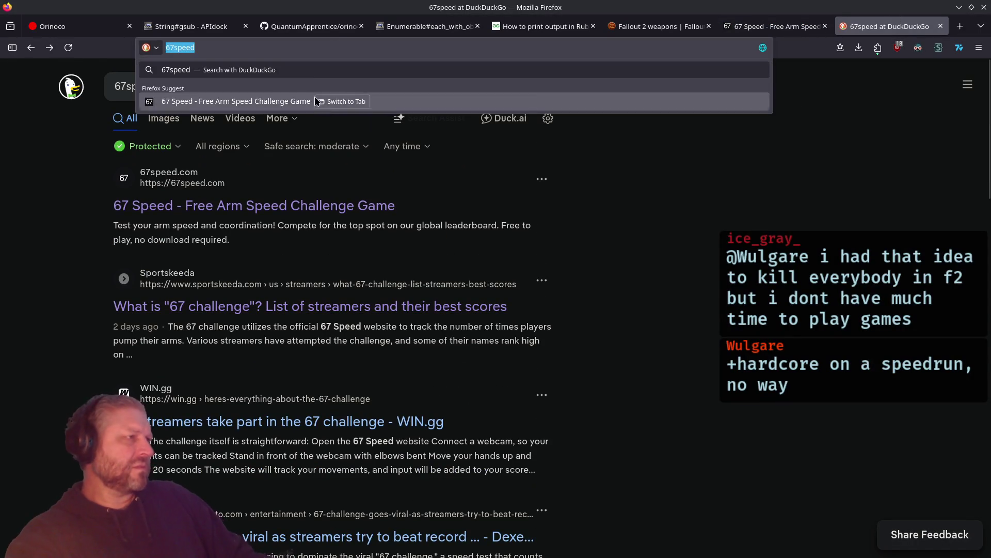
key(Escape)
click(297, 85)
text(game)
key(Return)
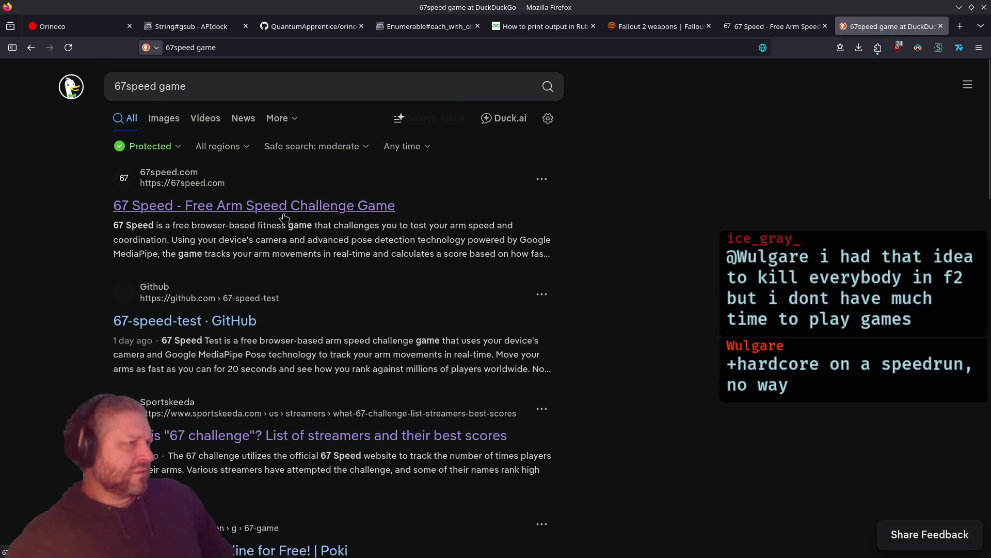
scroll(229, 352, down, 3)
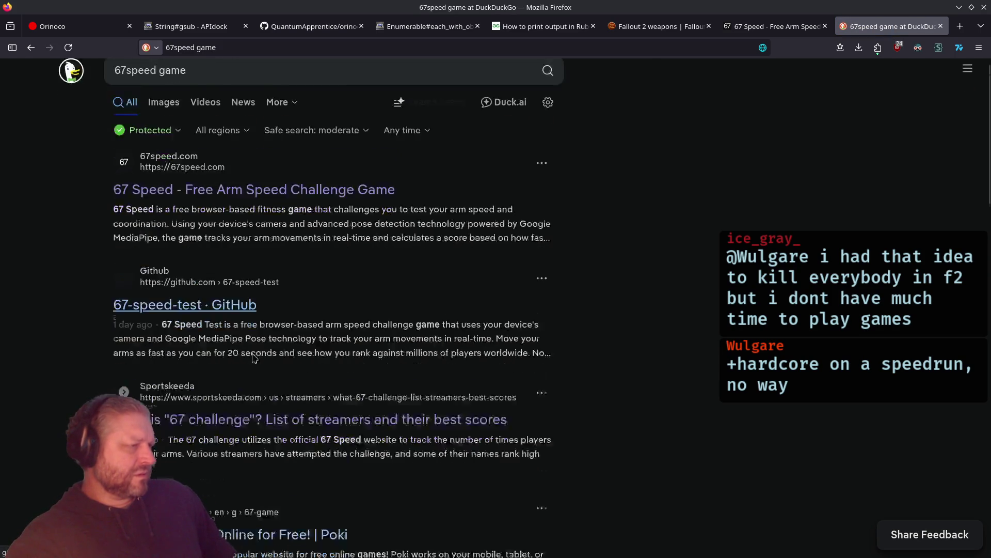
scroll(253, 357, down, 5)
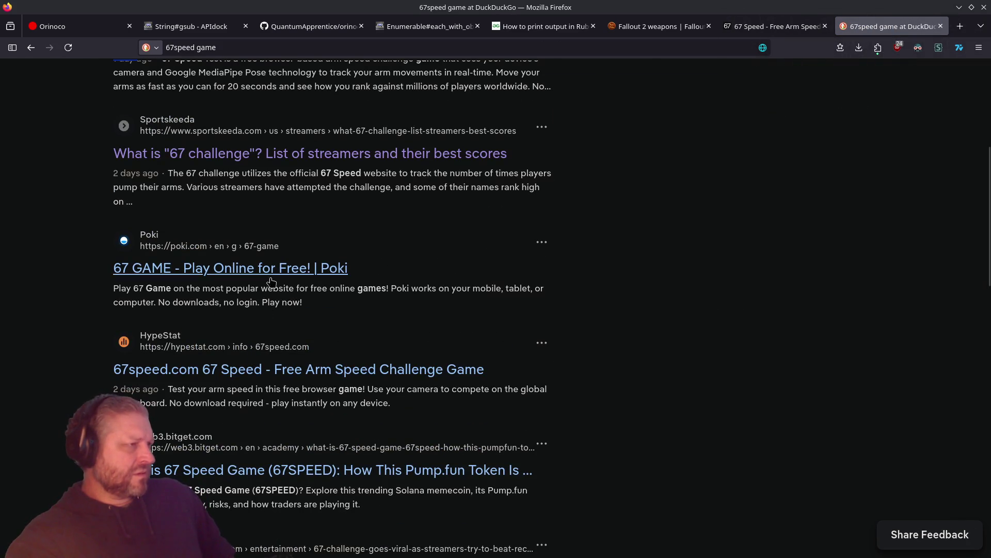
click(356, 371)
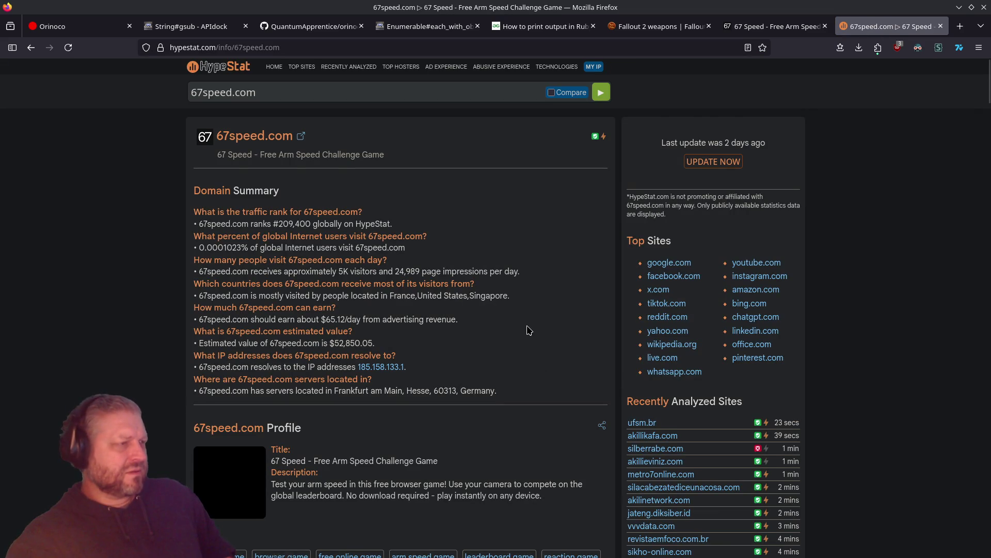
Read through the 67speed.com HypeStat traffic statistics and close that tab
scroll(530, 331, down, 2)
scroll(529, 331, up, 2)
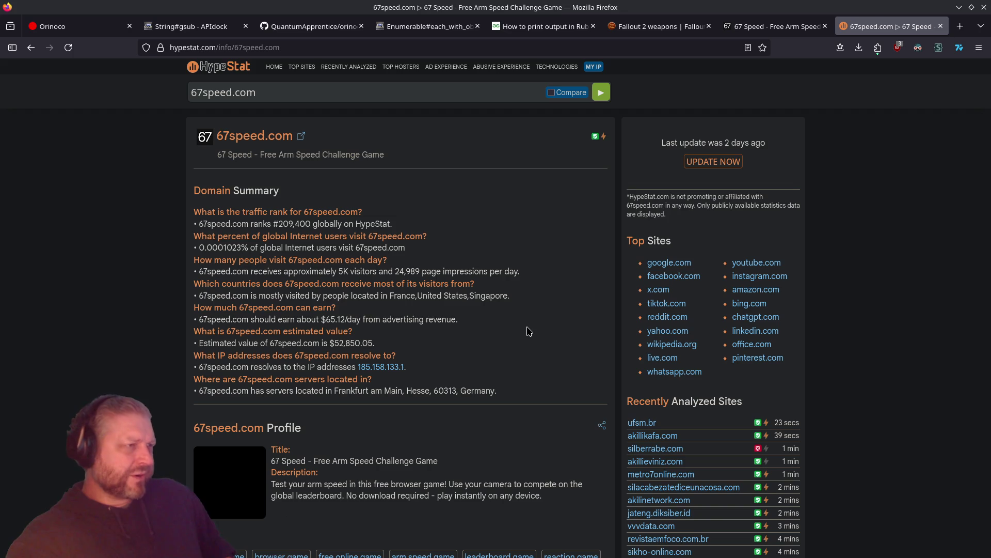
scroll(530, 331, down, 6)
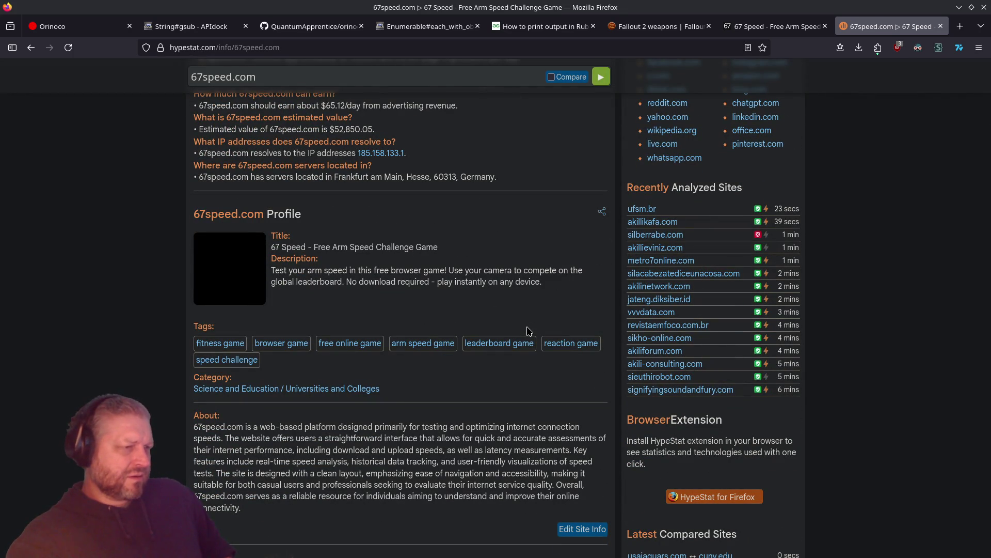
scroll(530, 330, up, 2)
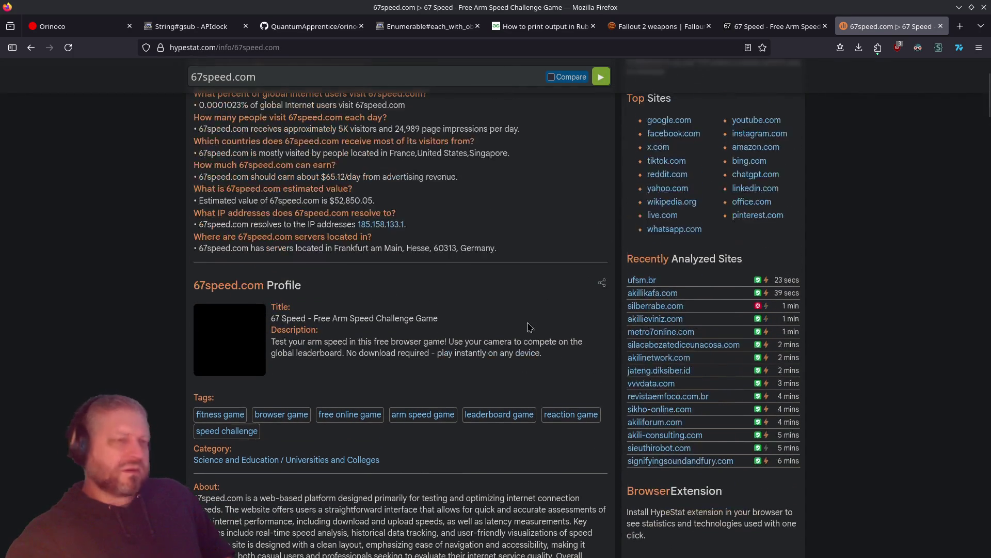
click(939, 26)
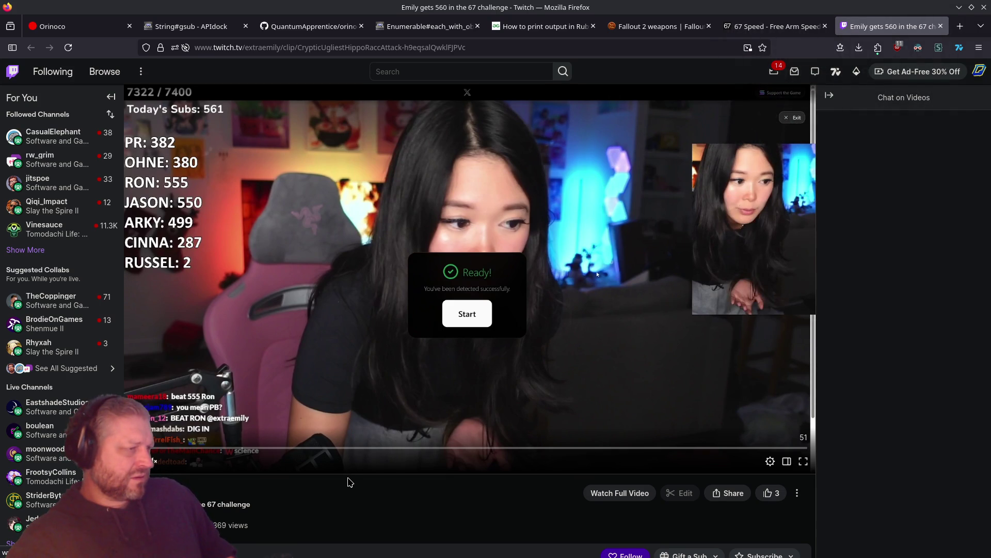
Resume the Twitch 67 challenge clip and watch it to the 560 score screen
scroll(349, 482, down, 4)
scroll(372, 434, up, 4)
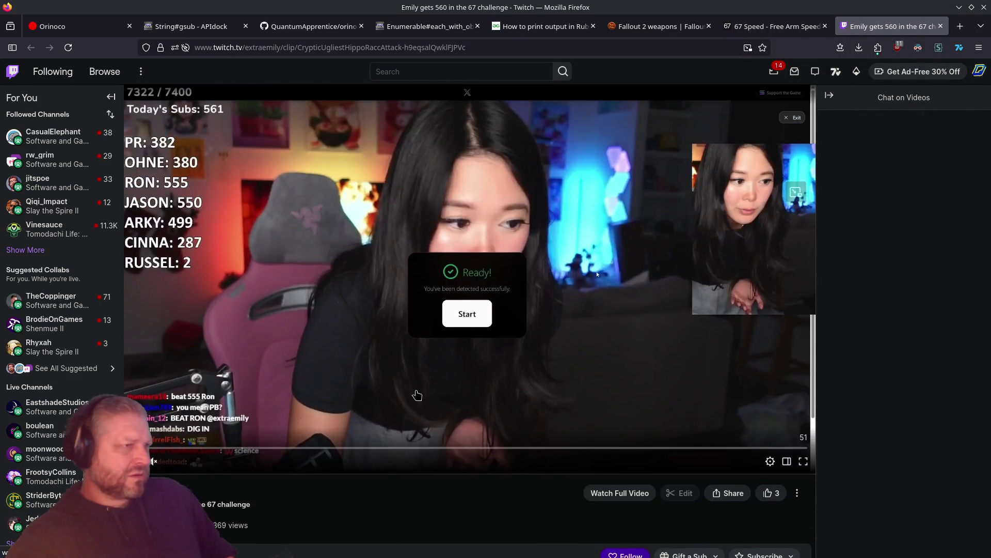
click(593, 347)
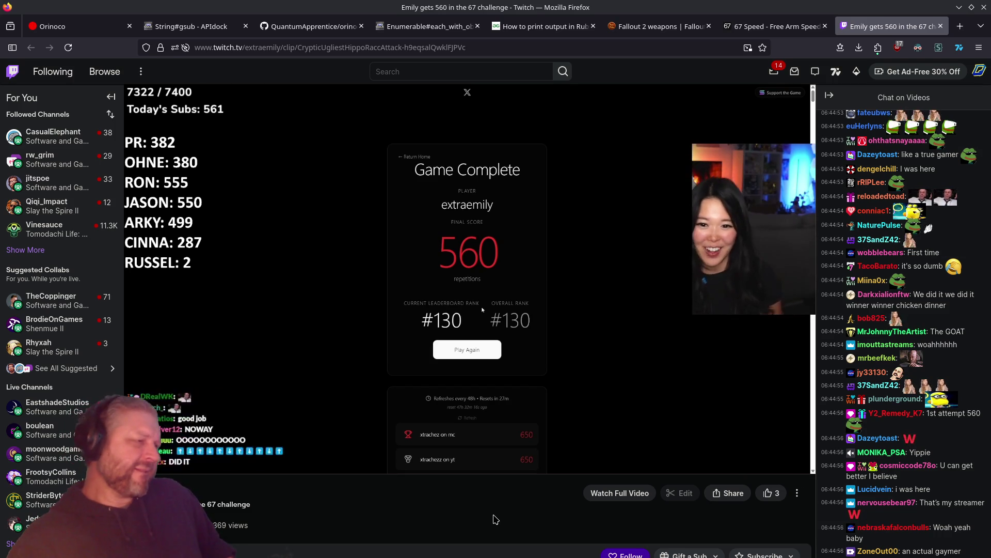
Pause the clip on the 560 score, close the 67 Speed tab, and return to the wiki
mouse_move(294, 427)
key(space)
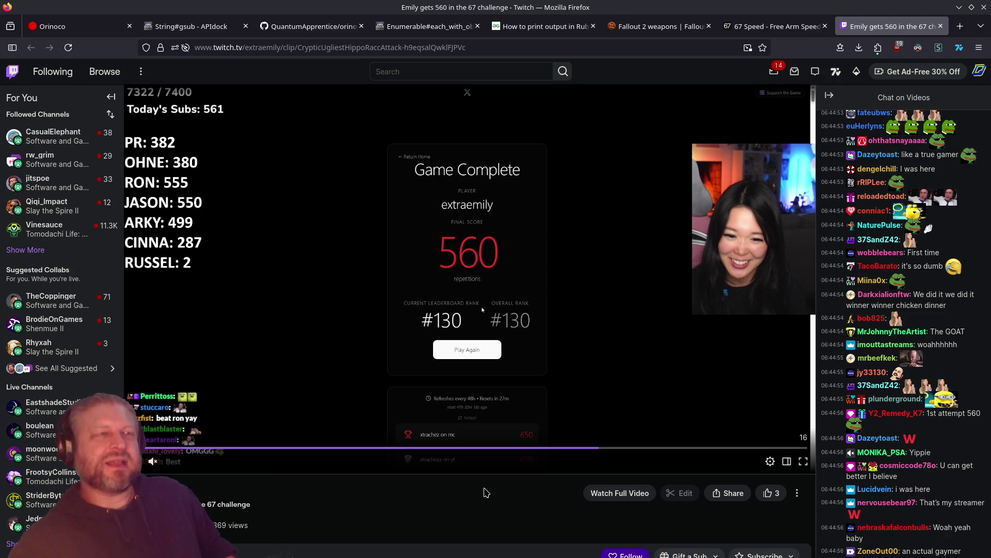
click(824, 26)
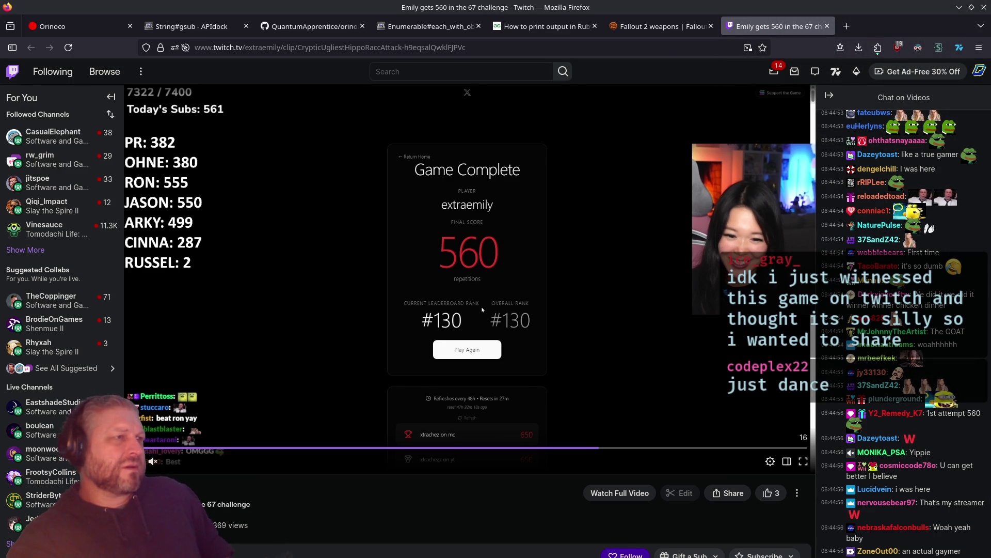
key(ctrl+Page_Up)
Scroll to the SMGs table and select the H&K P90c row with its 12-16 damage
scroll(448, 397, up, 10)
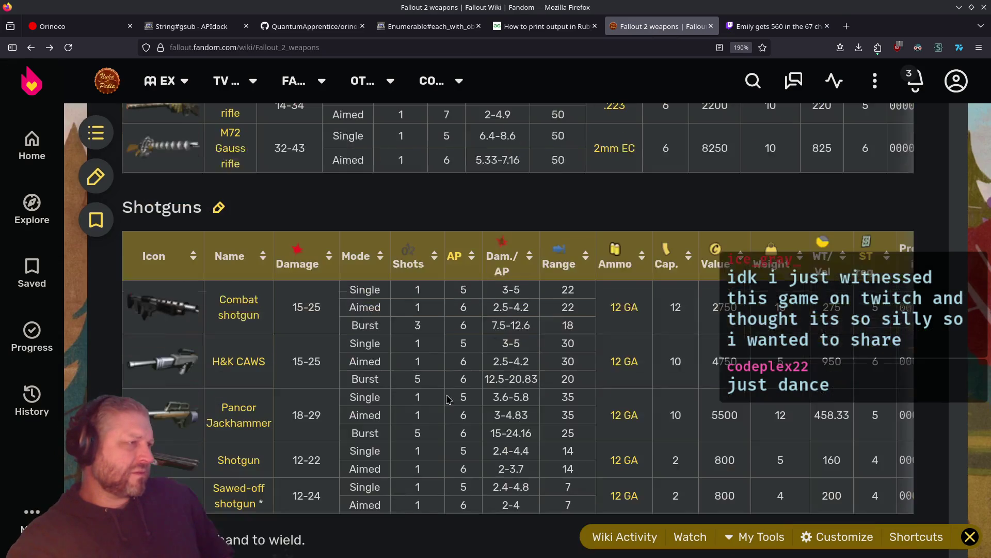
scroll(448, 402, up, 5)
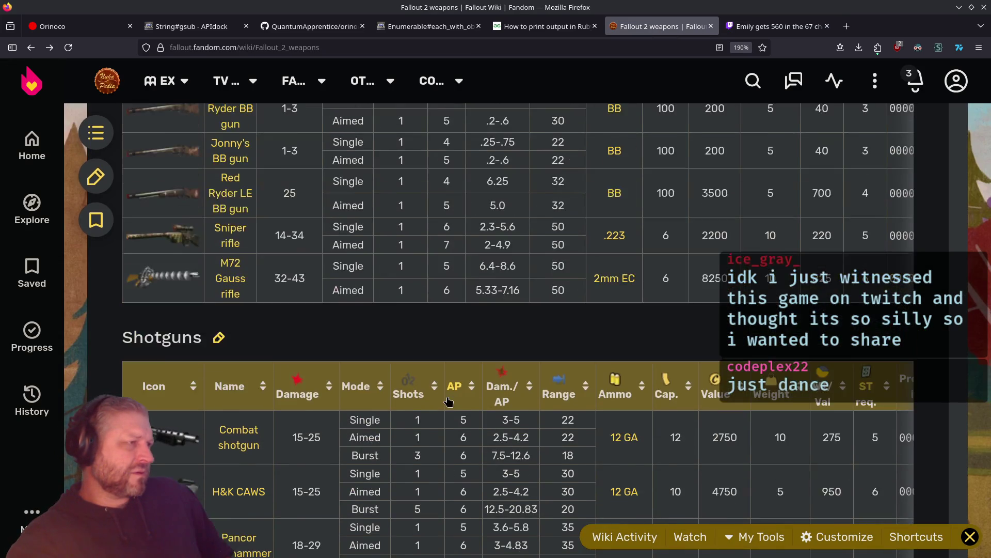
scroll(447, 396, up, 15)
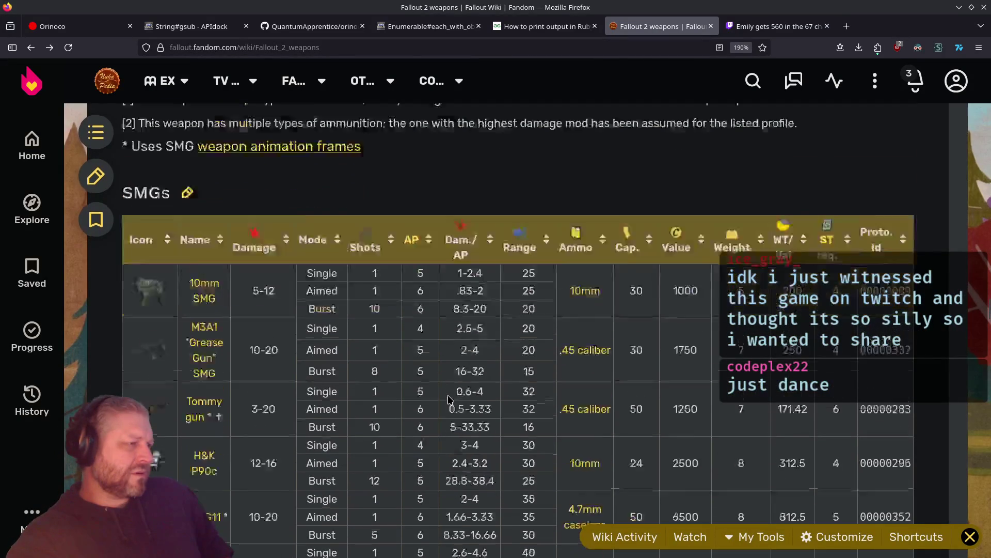
scroll(439, 400, down, 2)
triple_click(264, 384)
drag(239, 418, 283, 411)
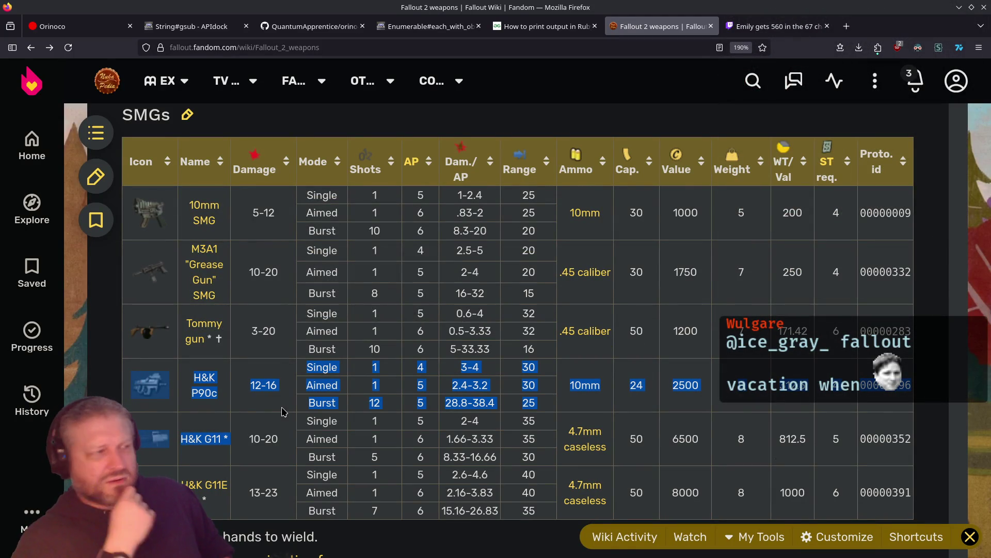
Scroll around the SMG table to compare the H&K G11 against the P90c
scroll(283, 410, up, 2)
scroll(283, 410, down, 2)
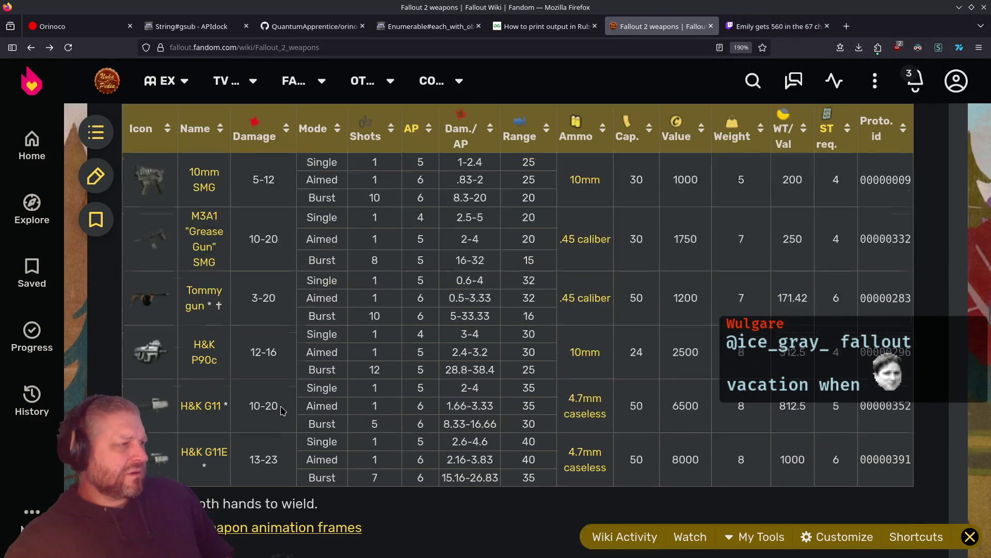
scroll(283, 411, up, 4)
scroll(283, 410, up, 5)
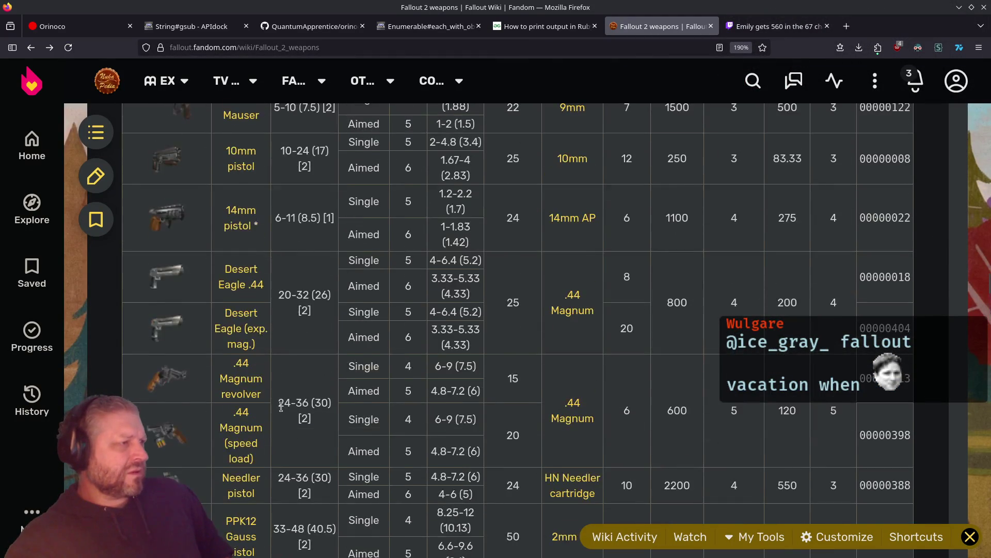
scroll(283, 410, up, 3)
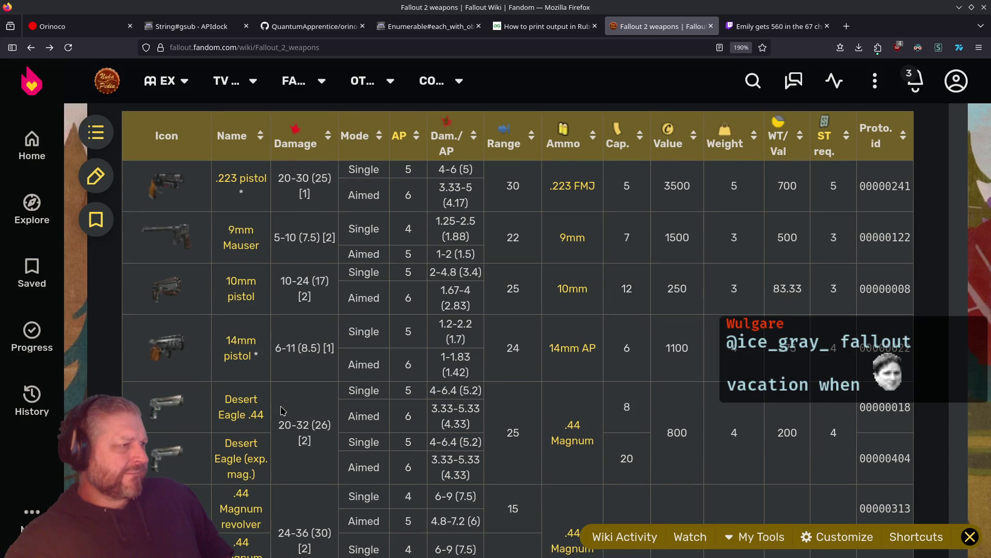
scroll(283, 411, down, 15)
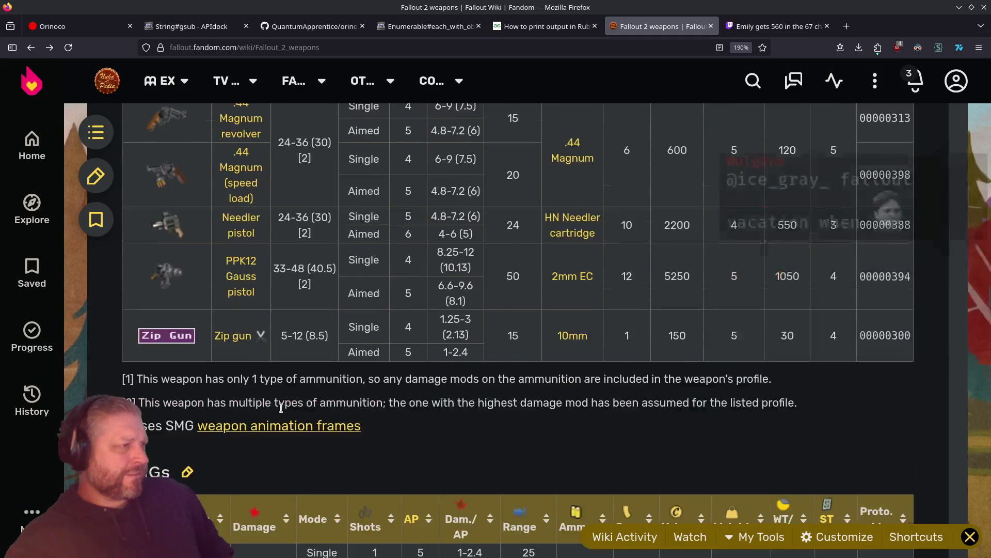
scroll(283, 410, down, 3)
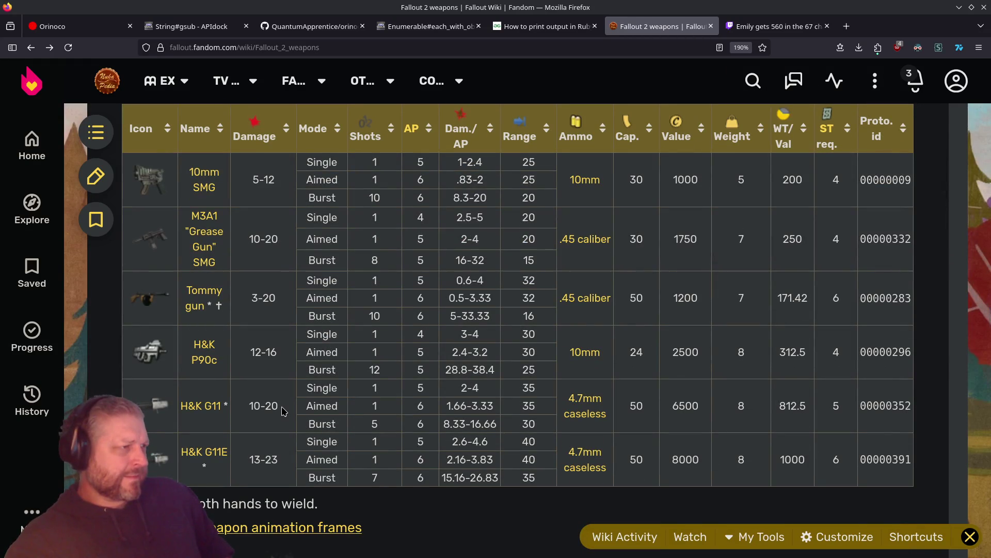
scroll(282, 410, down, 3)
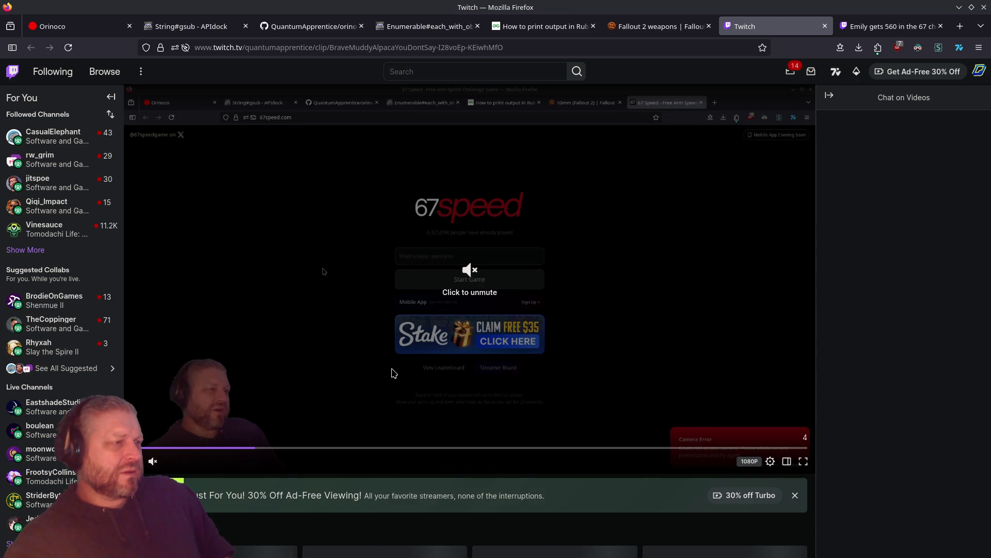
Close the Twitch clip tab, then launch fallout2.exe from the mutantsrising trunk folder
click(153, 461)
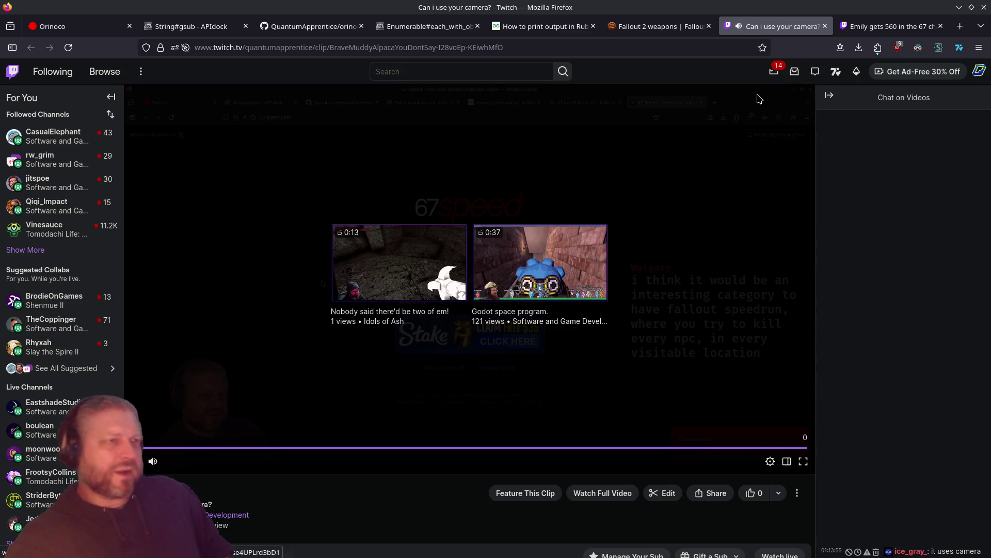
click(825, 26)
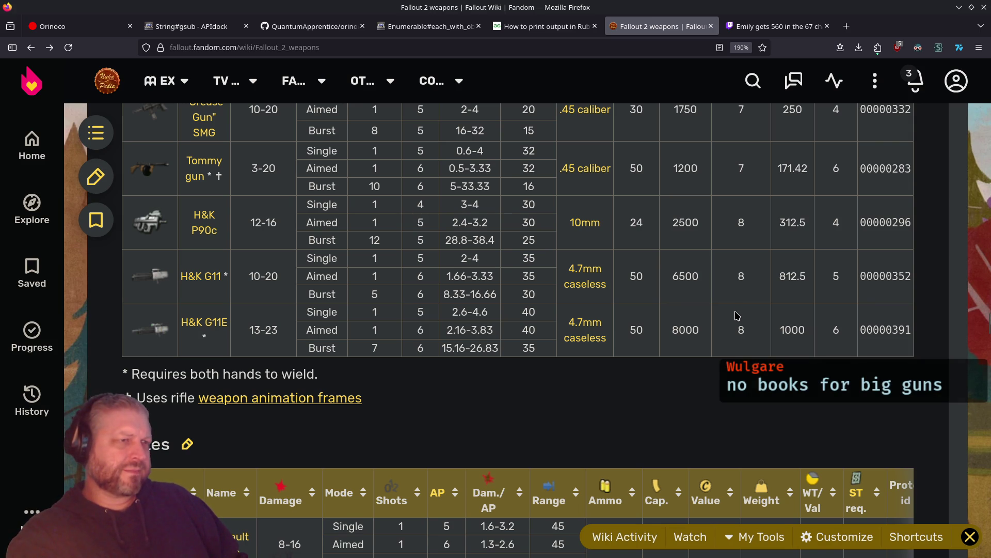
key(alt+Tab)
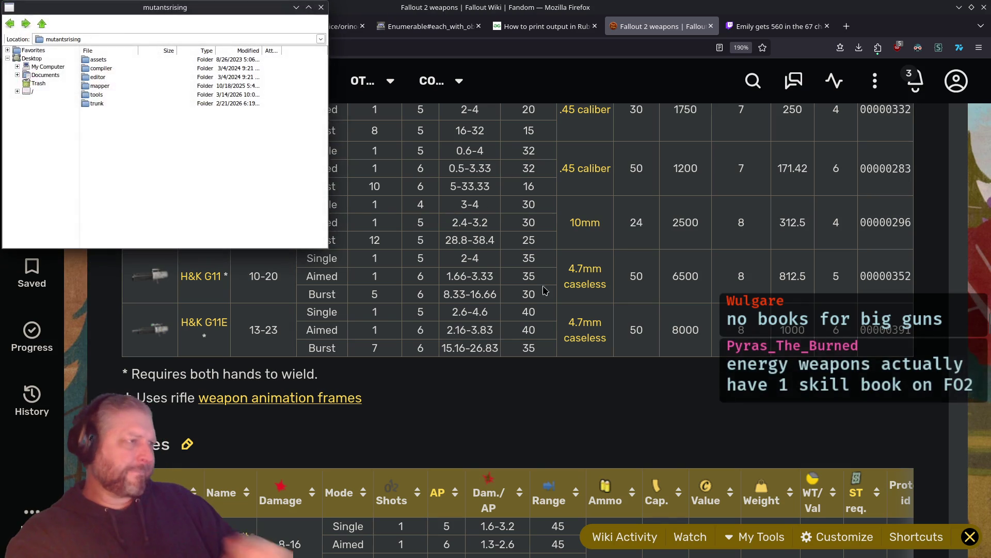
double_click(91, 103)
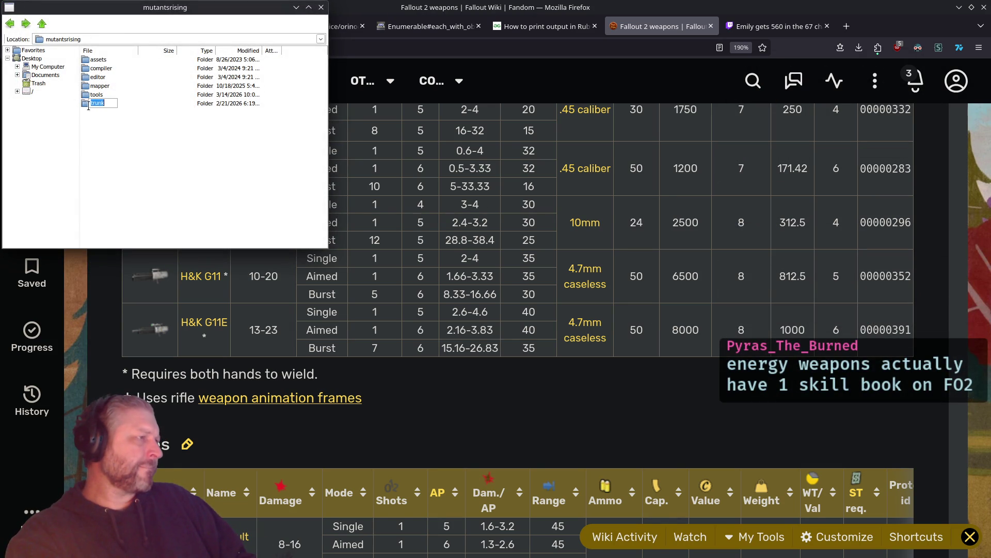
click(92, 217)
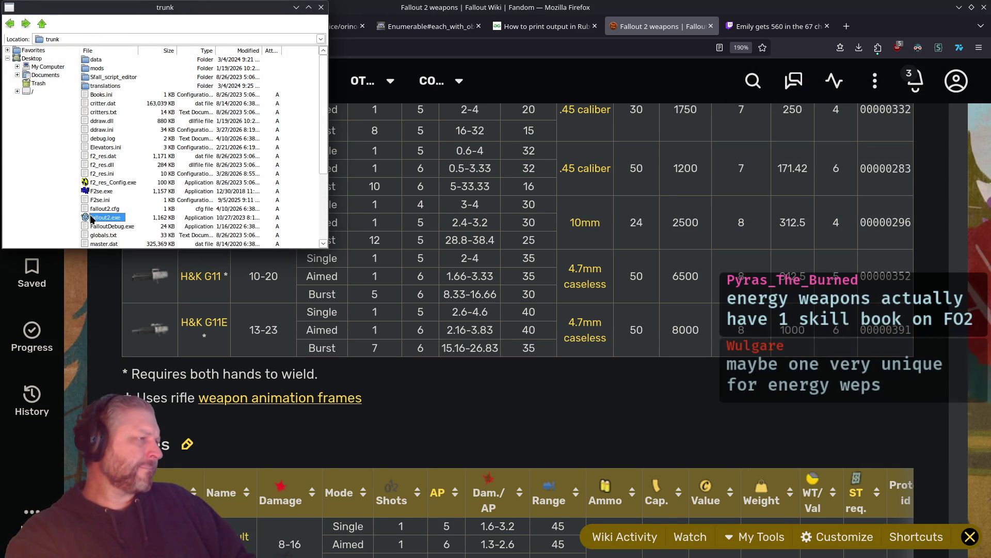
key(Return)
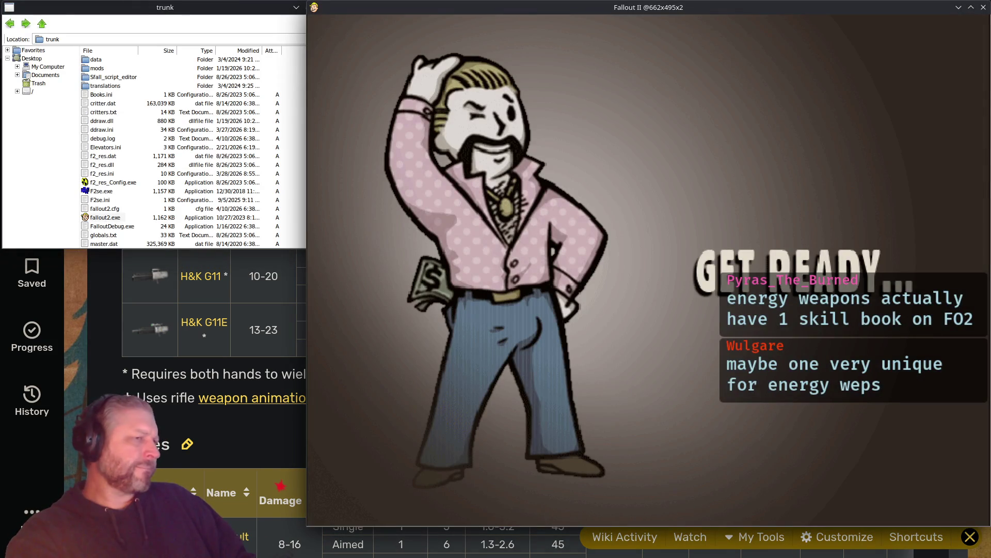
Reach character creation and compare the Small Guns, Energy Weapons and Big Guns skill descriptions
key(n)
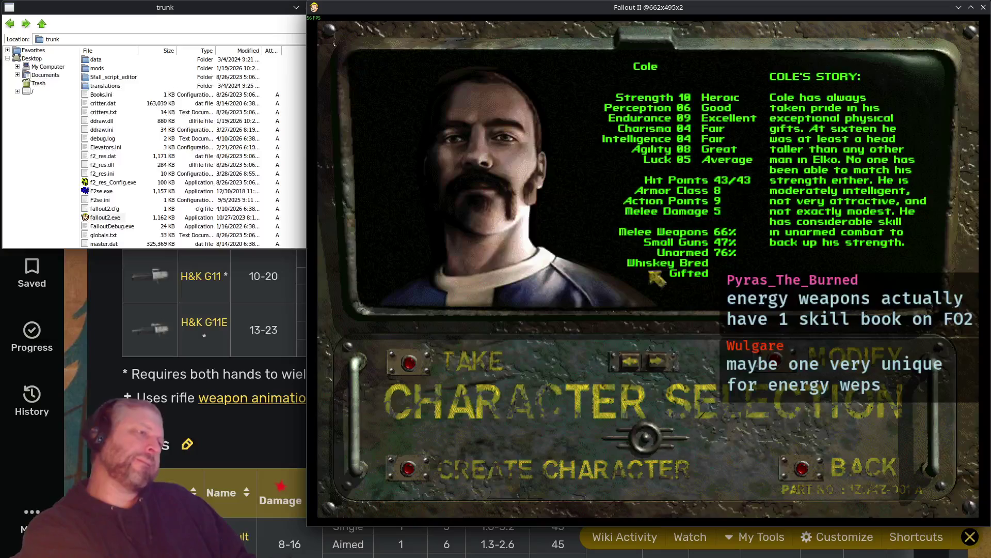
key(c)
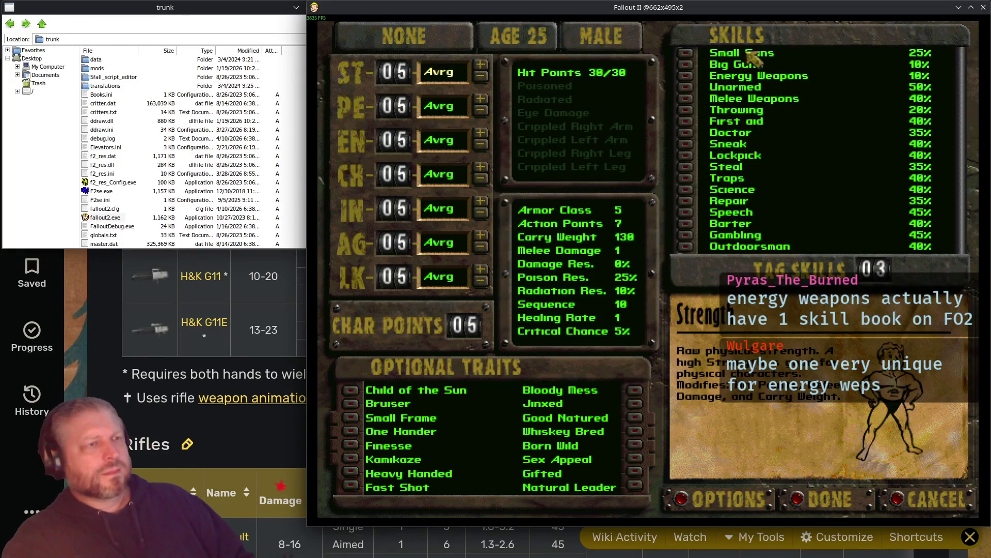
click(753, 64)
click(762, 54)
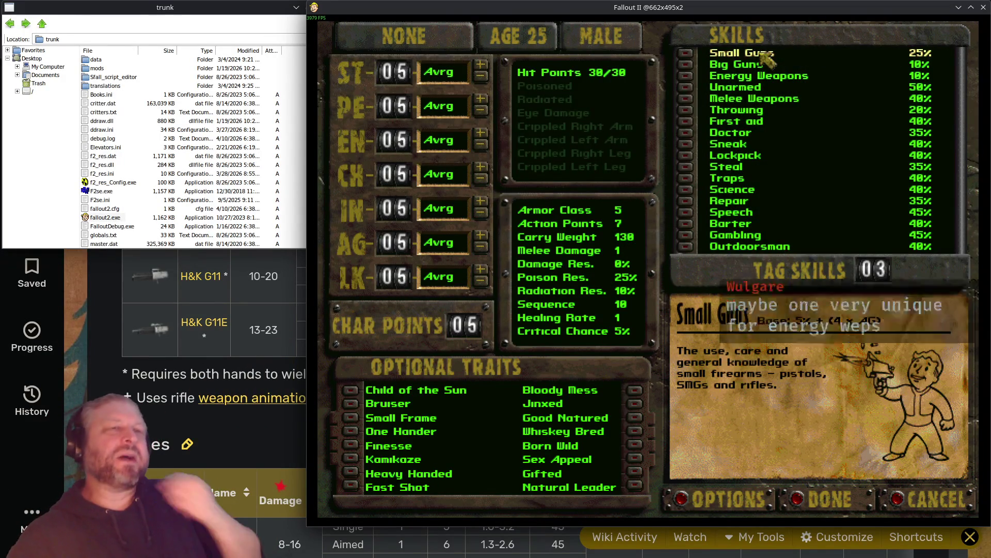
click(735, 66)
click(763, 76)
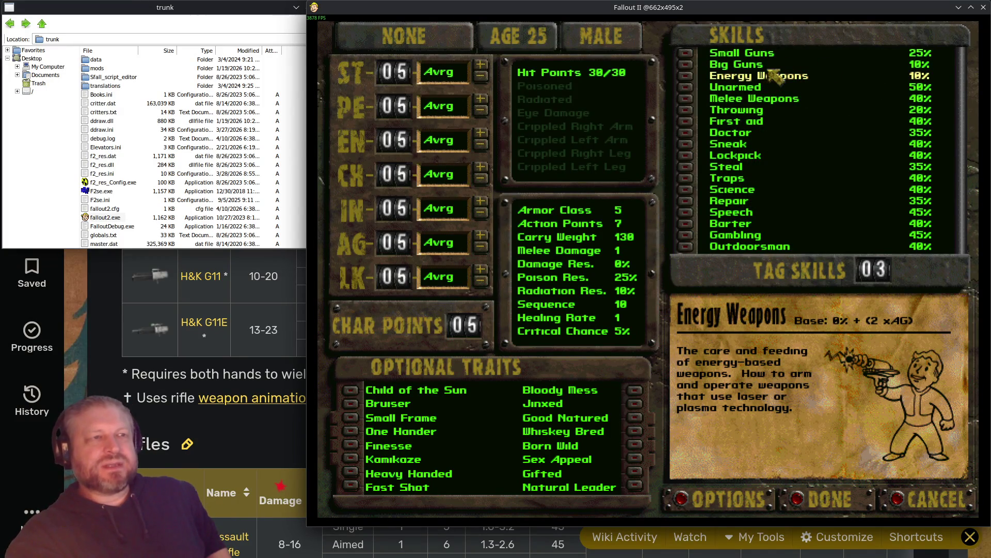
click(766, 66)
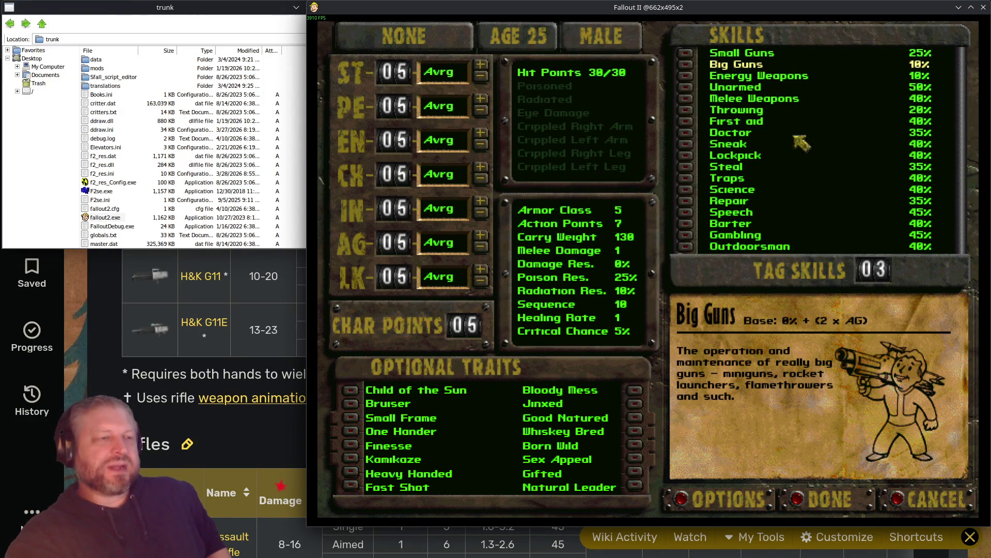
click(769, 53)
click(769, 67)
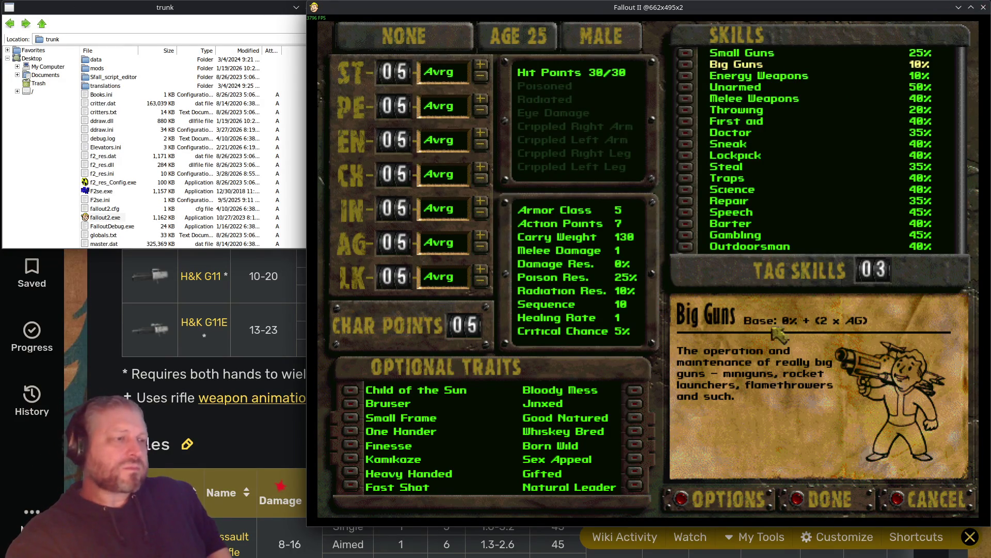
Cancel character editing, back out of the game, and close the trunk file window
click(898, 498)
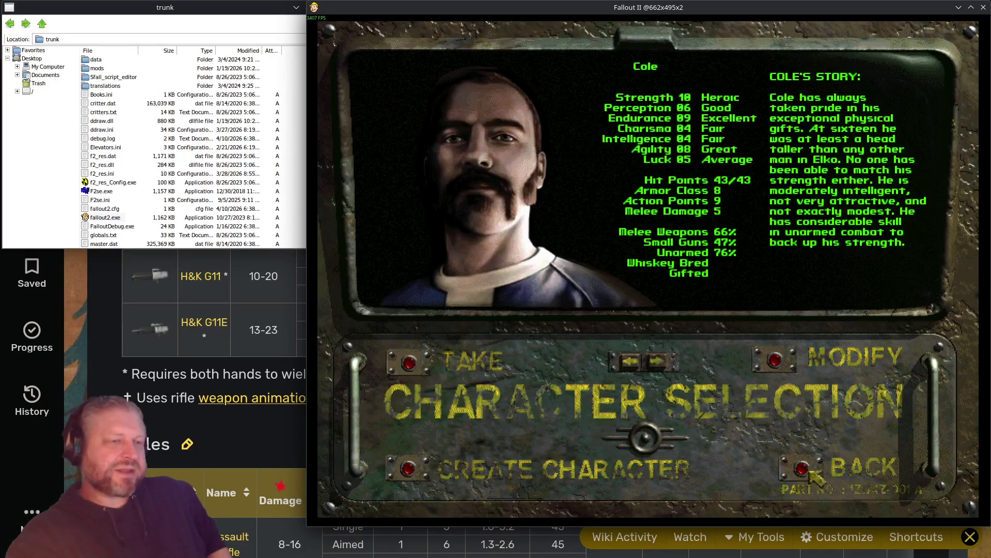
key(Escape)
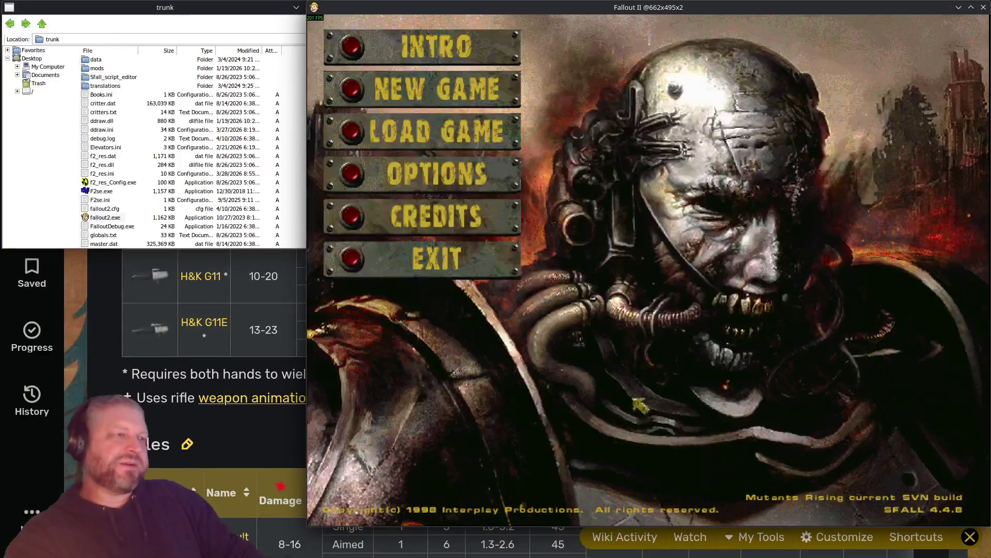
key(Escape)
click(321, 7)
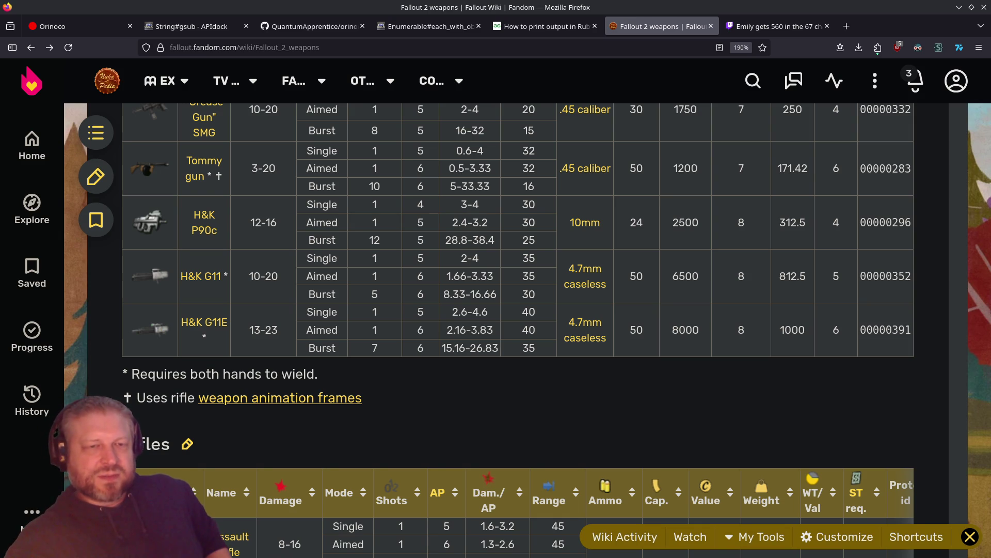
On the weapons page, open the 5mm ammo article from the Avenger minigun row
scroll(365, 277, up, 7)
scroll(364, 277, down, 5)
scroll(365, 277, down, 15)
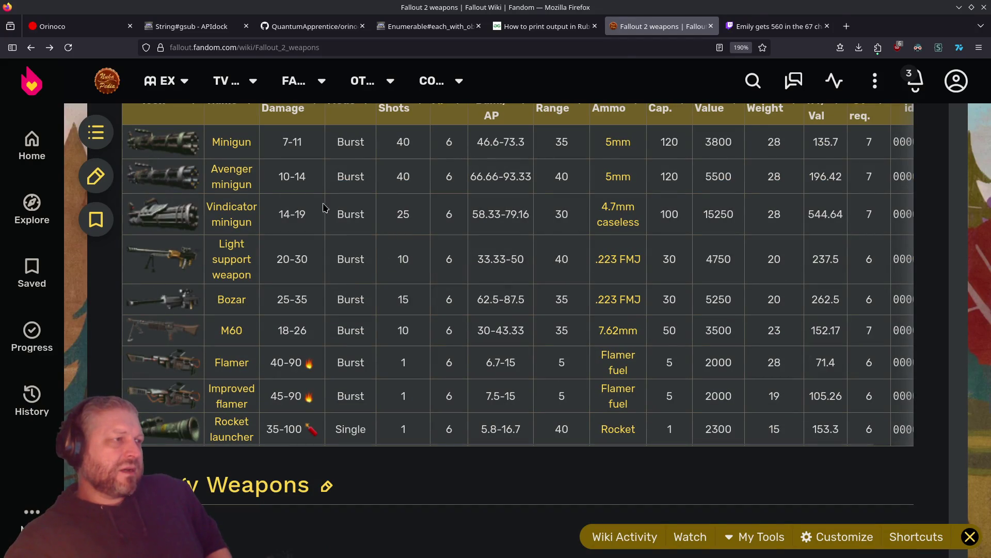
click(622, 180)
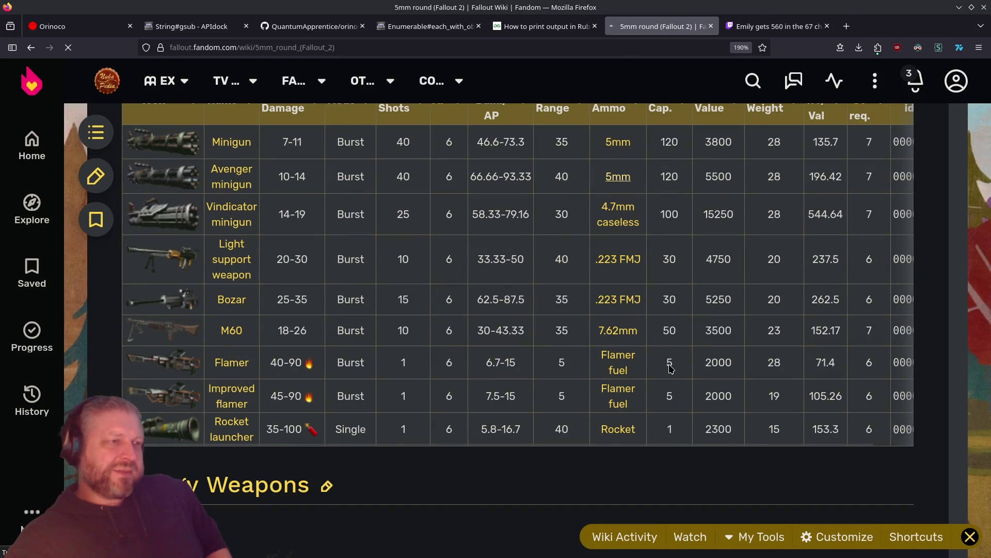
Select the 5mm JHP Damage mod and DR mod values, go back, then select the Bozar row
scroll(671, 366, down, 5)
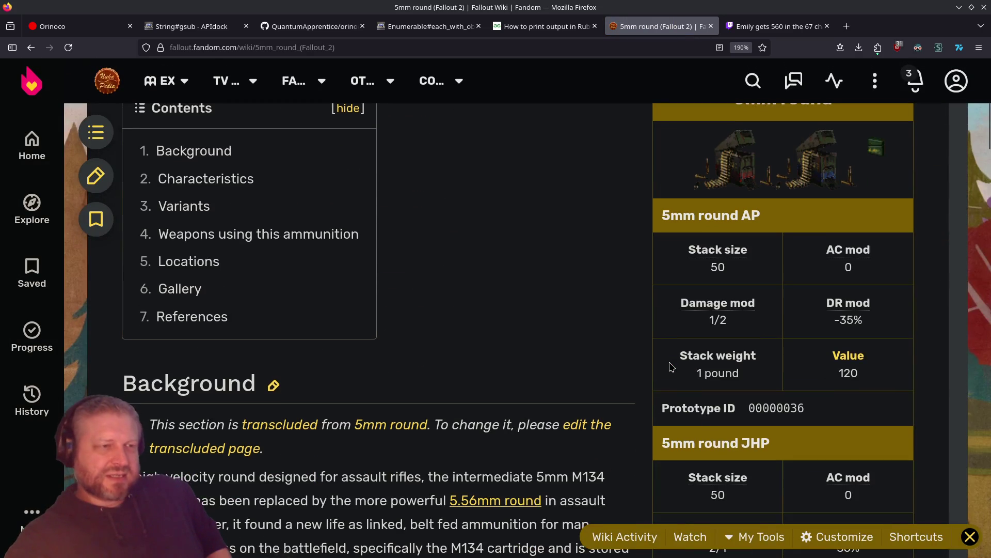
scroll(671, 366, down, 2)
drag(729, 423, 674, 397)
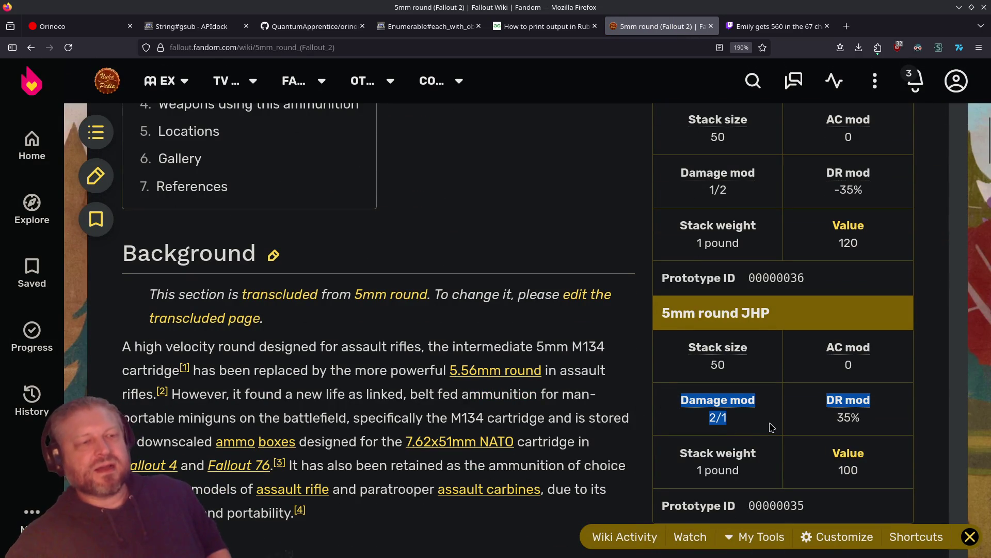
click(695, 432)
drag(728, 423, 690, 401)
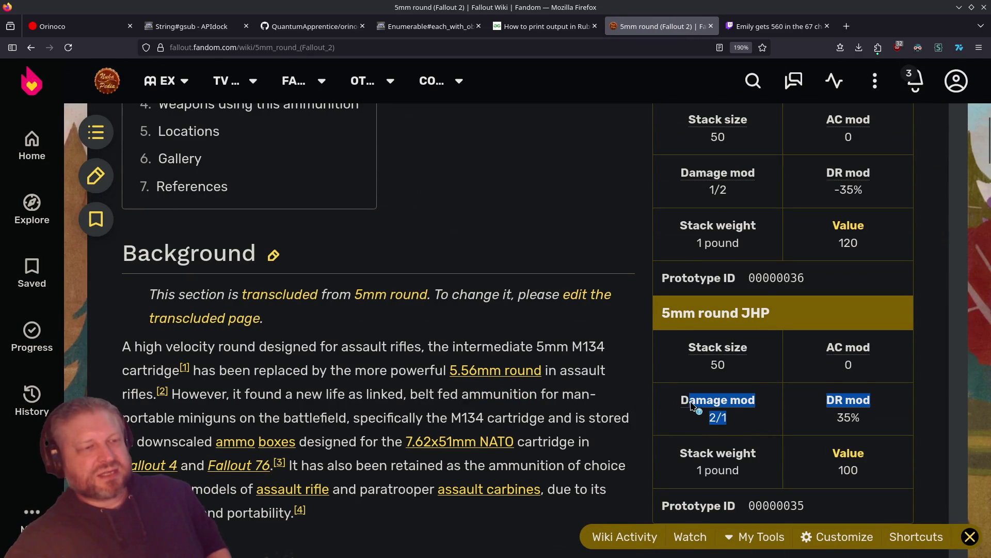
key(alt+Left)
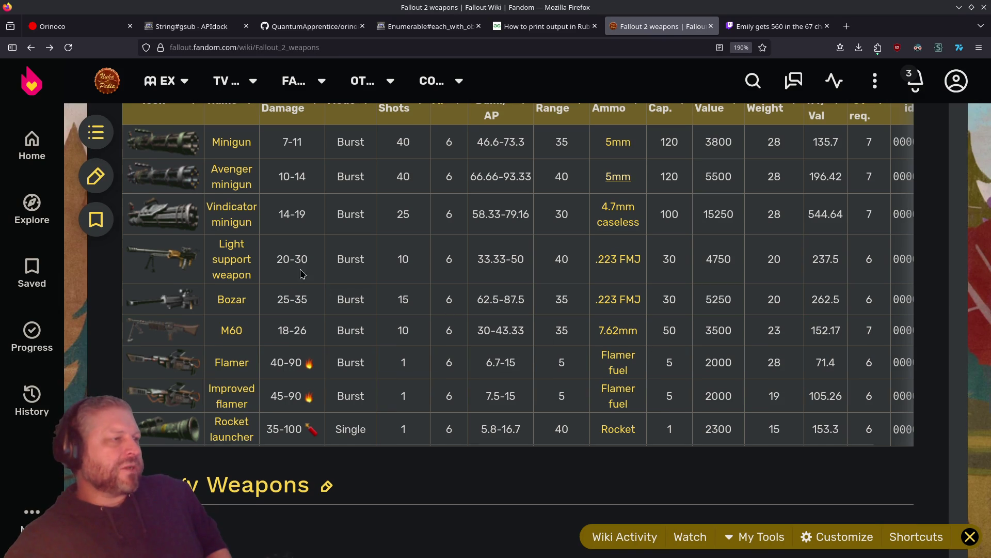
drag(343, 313, 358, 292)
click(371, 301)
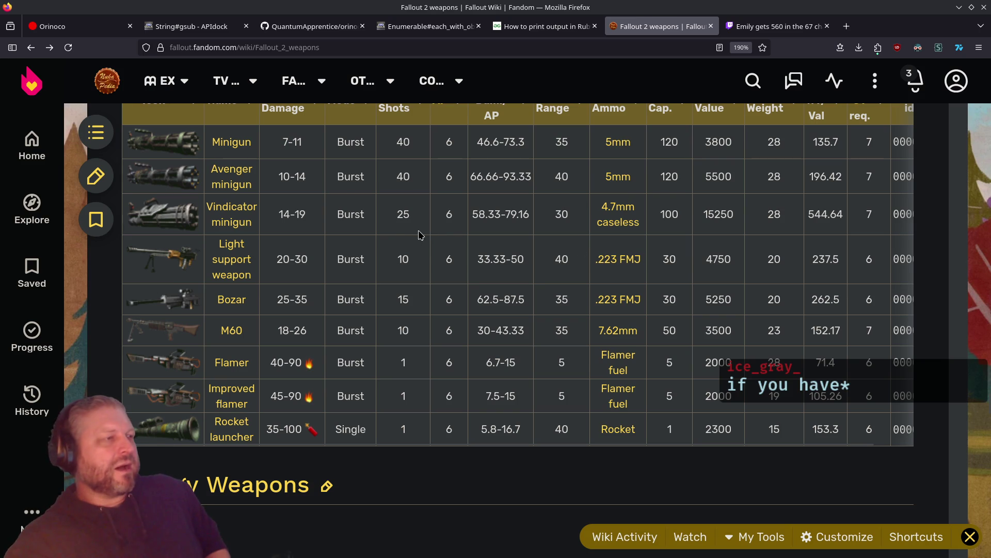
double_click(402, 176)
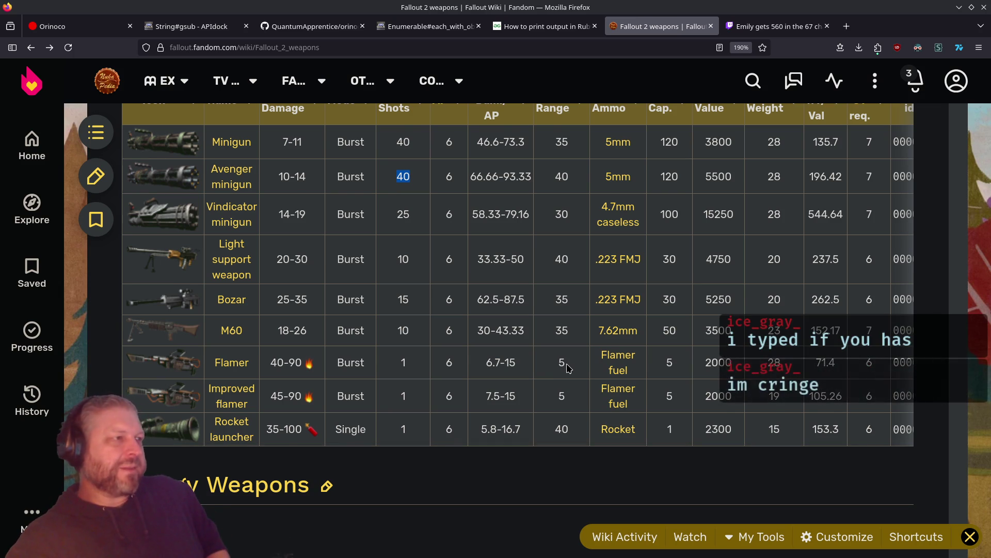
scroll(569, 367, up, 2)
scroll(568, 368, up, 10)
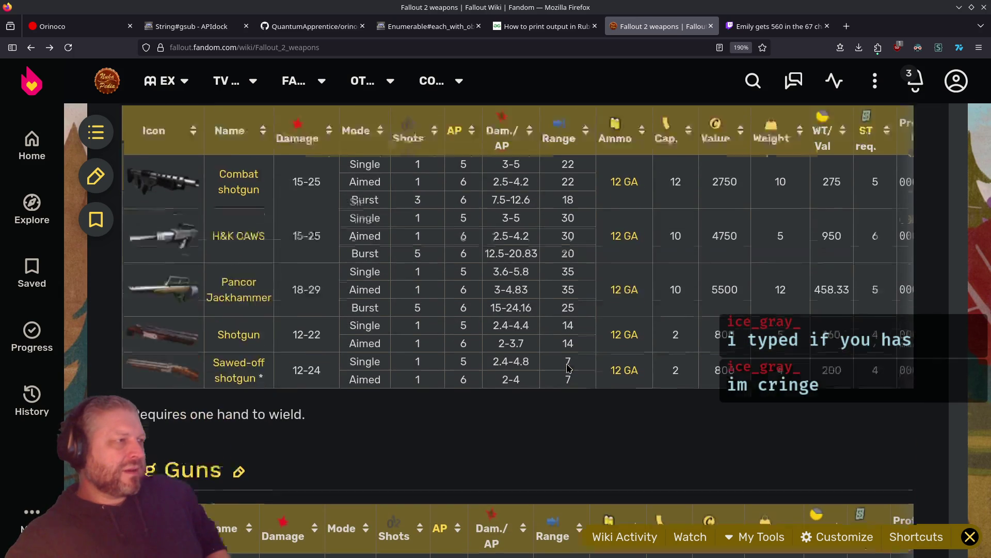
scroll(569, 367, up, 3)
scroll(416, 427, up, 3)
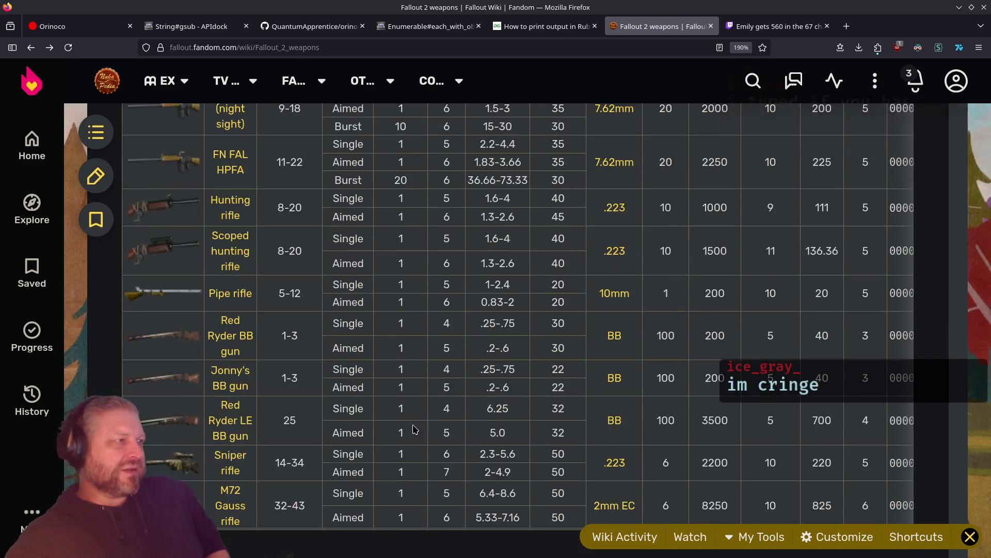
scroll(416, 429, down, 10)
scroll(416, 428, up, 10)
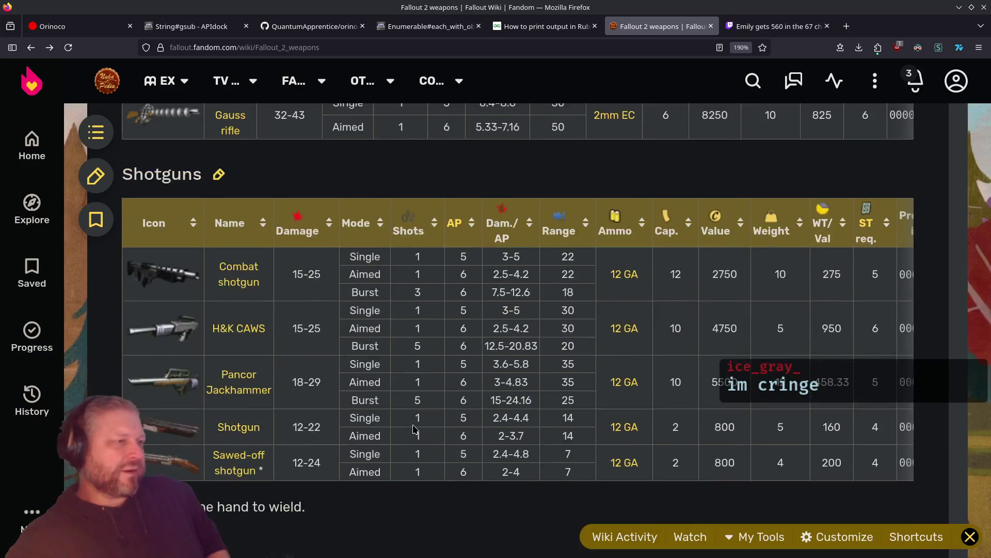
scroll(416, 429, up, 5)
scroll(416, 428, down, 10)
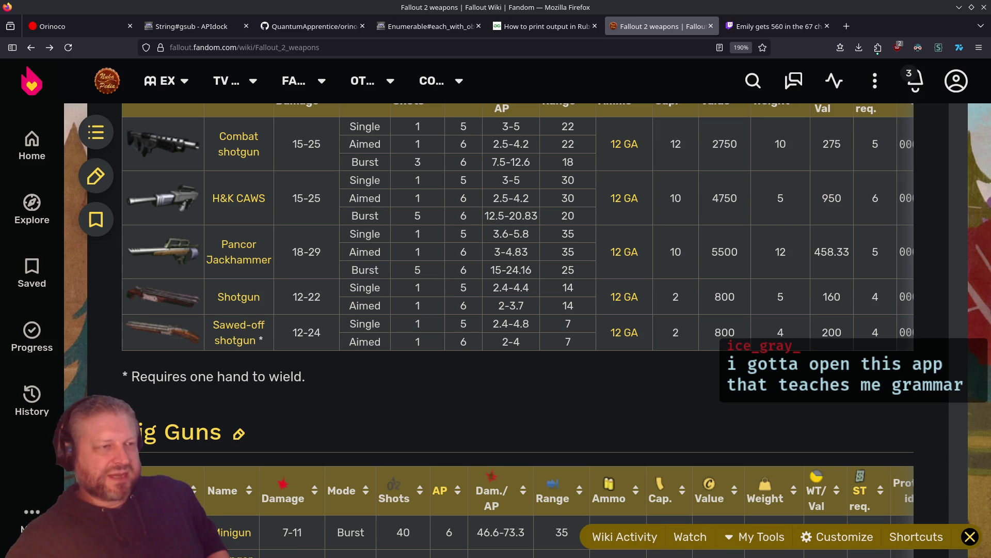
scroll(362, 278, down, 5)
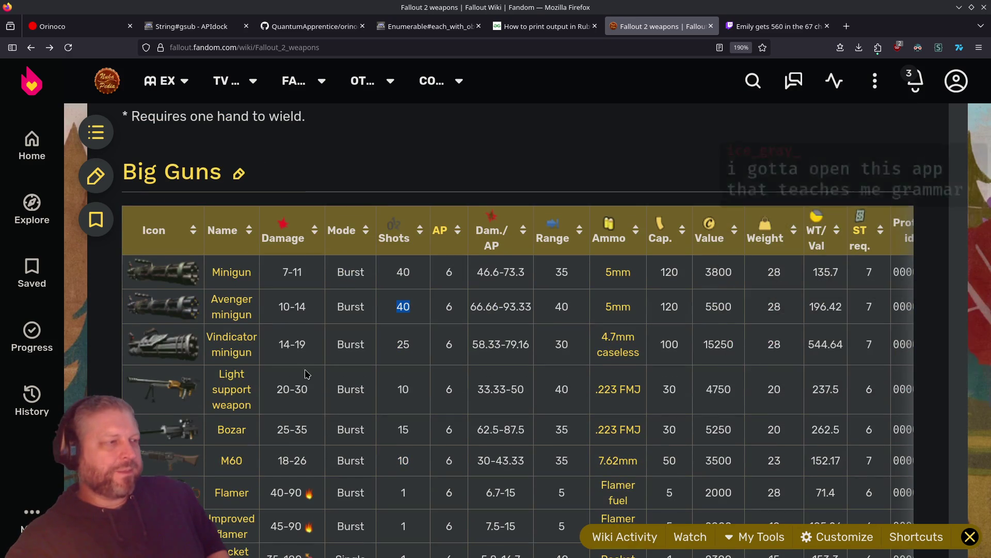
drag(375, 355, 231, 308)
mouse_move(231, 307)
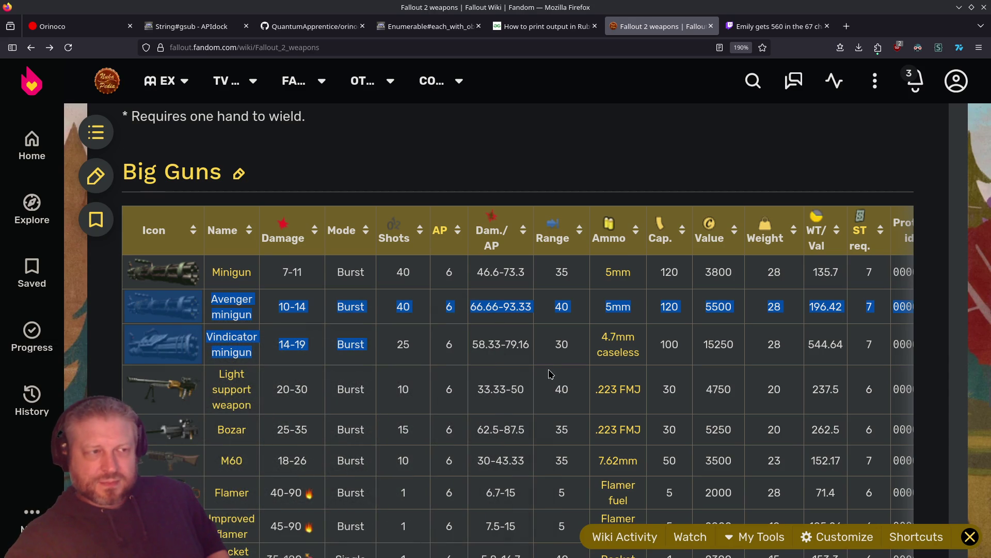
click(524, 363)
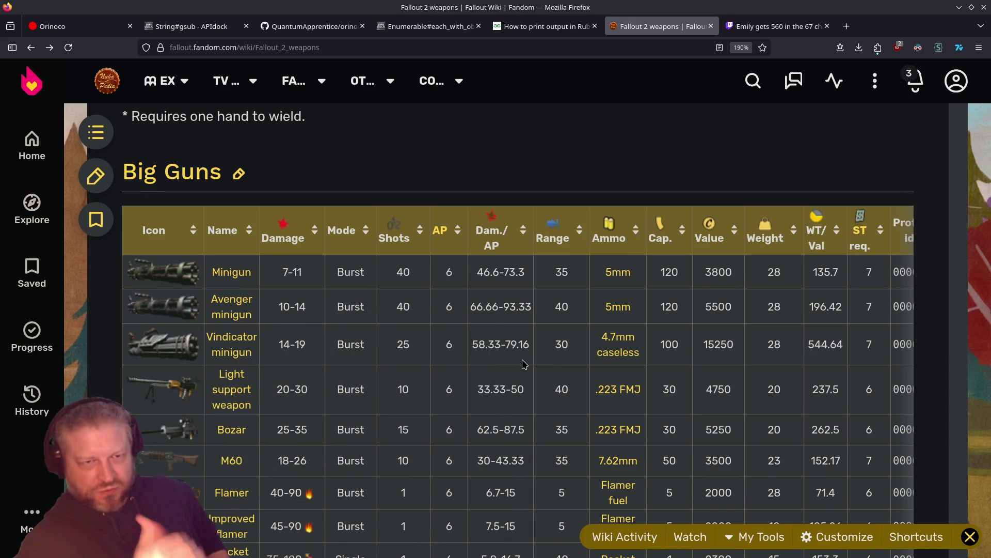
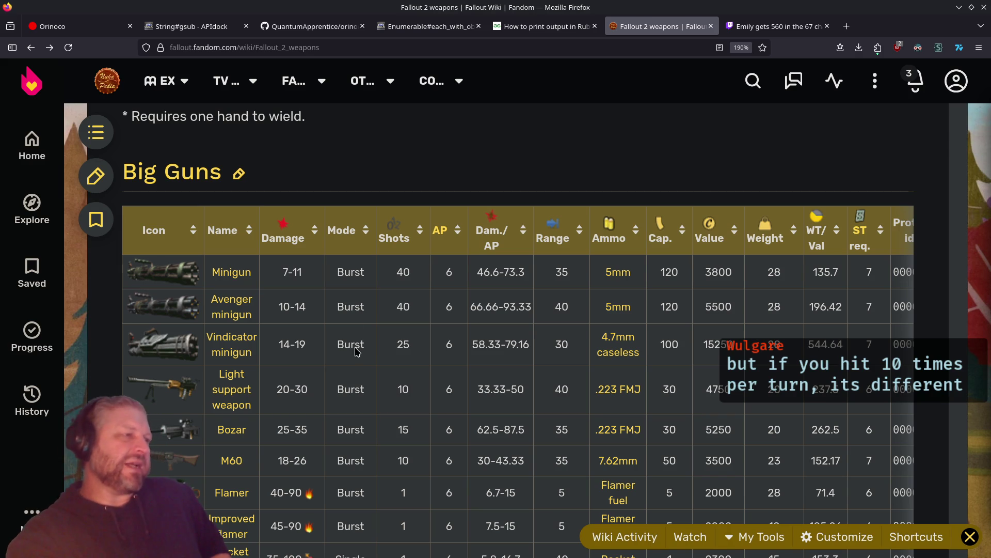
Scroll up to the Two-handed melee weapons table and select the Super sledge's 3 AP swing value
scroll(485, 345, up, 15)
scroll(486, 345, up, 15)
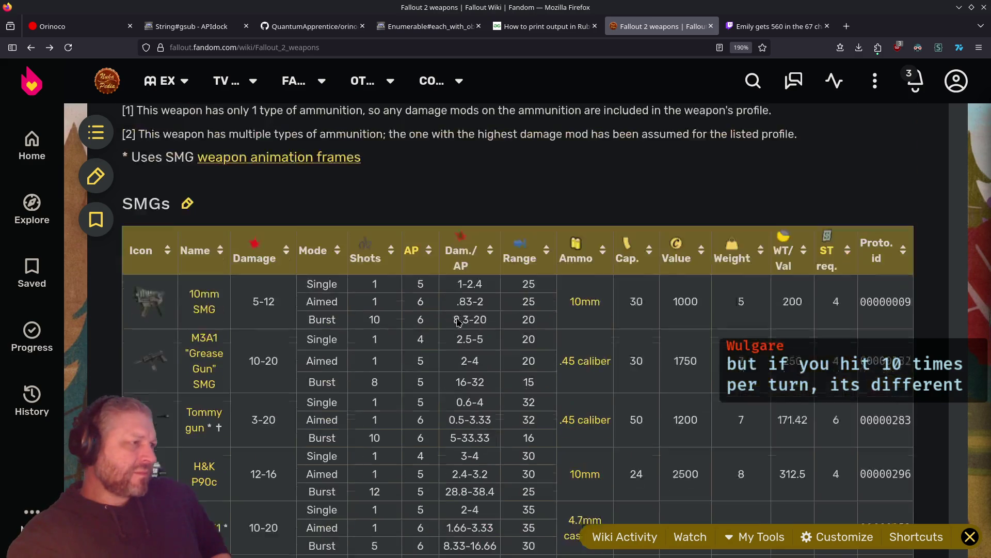
scroll(463, 402, up, 8)
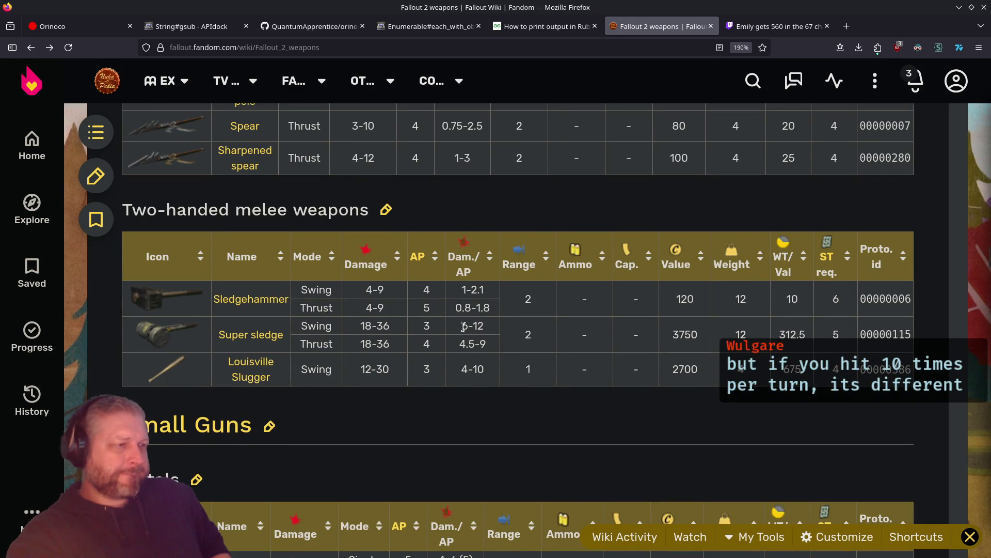
double_click(426, 327)
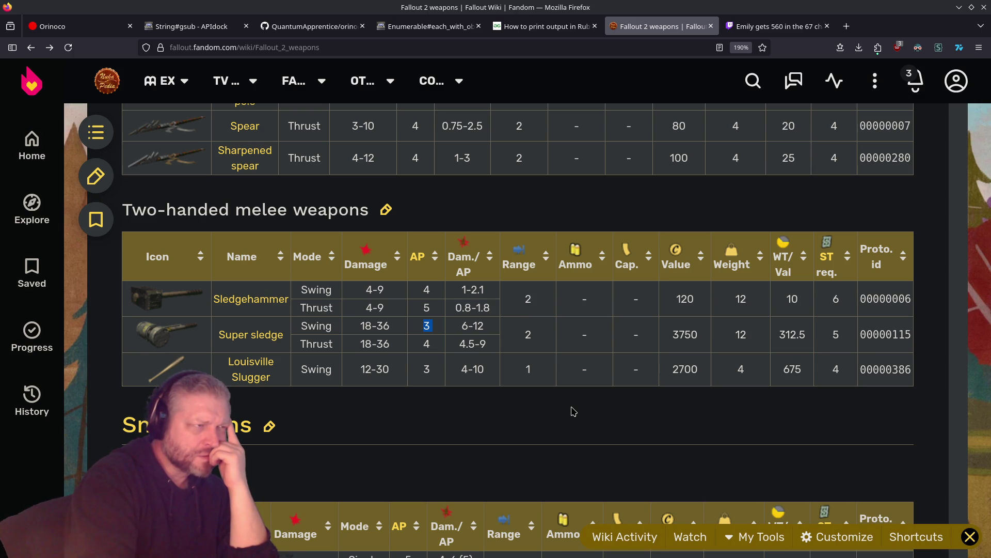
Leave the melee table and switch to the Twitch clip of the 560-score challenge game
scroll(574, 411, up, 3)
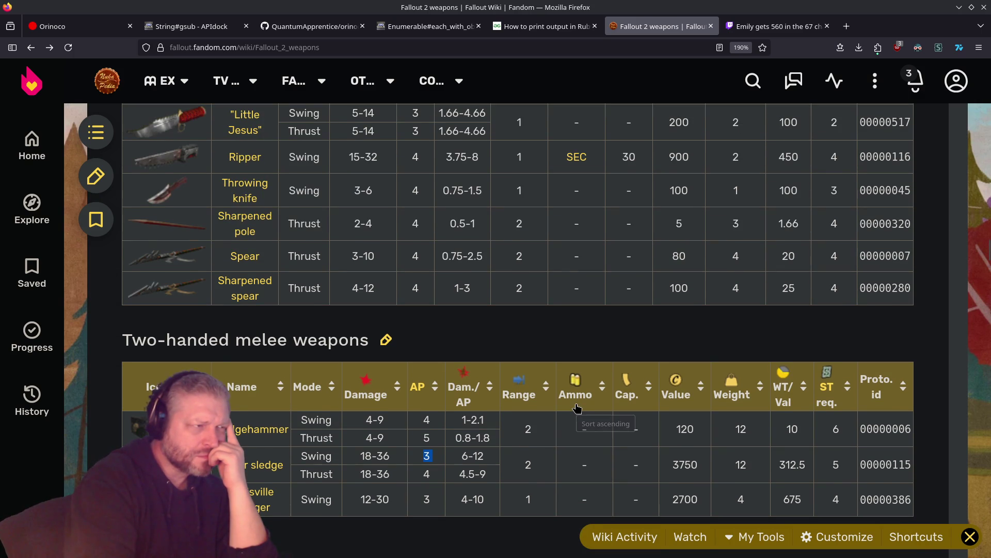
scroll(578, 408, down, 3)
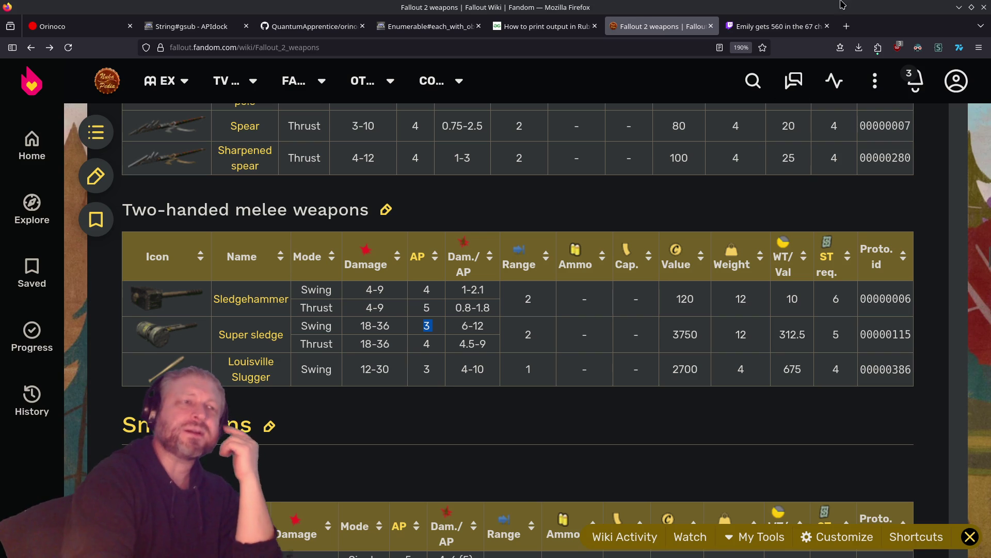
click(771, 26)
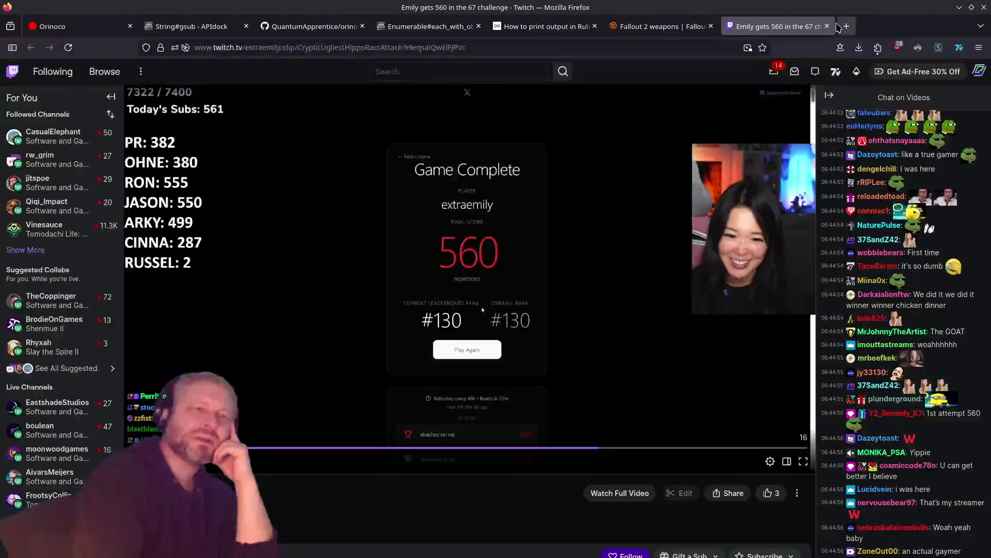
Close the Twitch clip, revisit the Orinoco admin page and line 190, then return to the weapons wiki
click(826, 27)
click(78, 25)
click(453, 336)
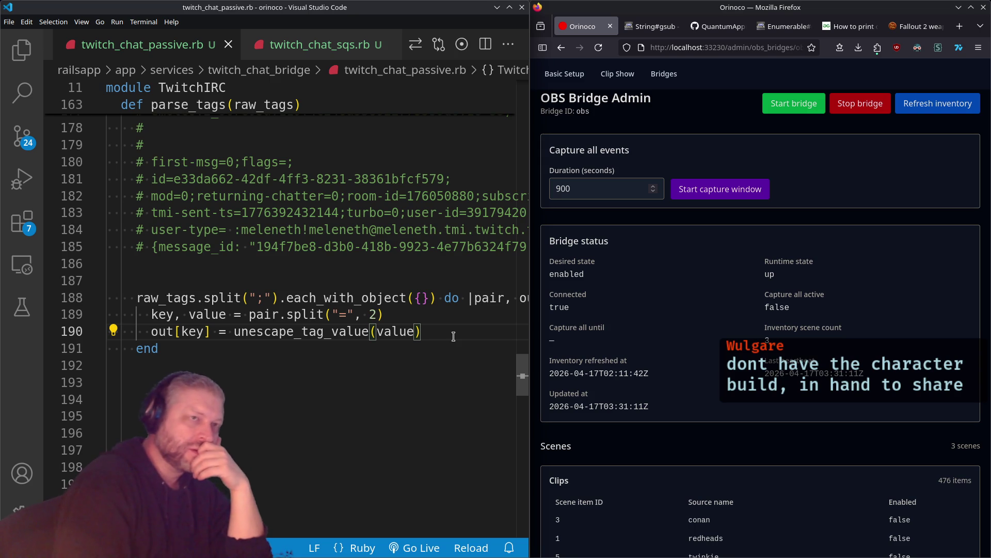
click(914, 26)
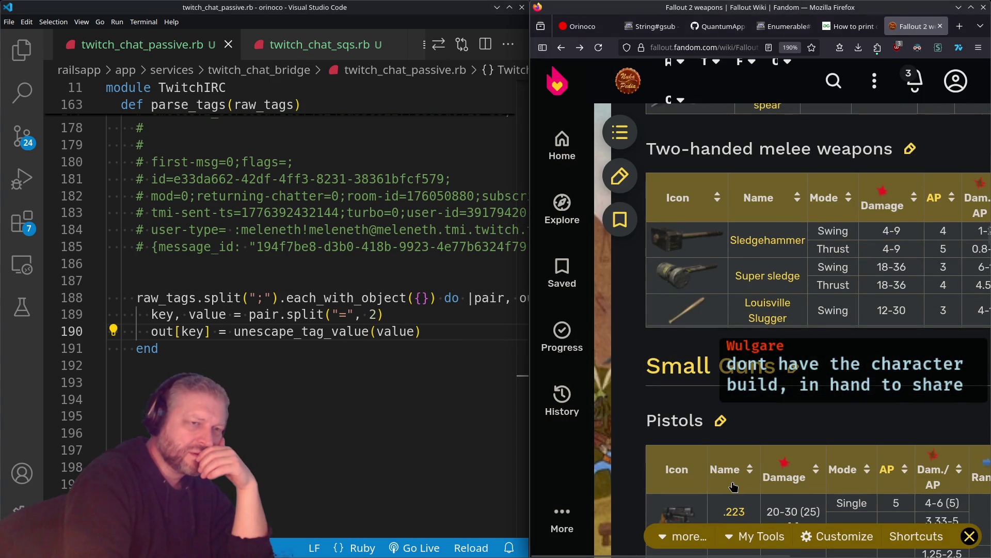
Scroll the Fallout 2 weapons table sideways to view its remaining columns
scroll(868, 312, right, 1)
scroll(867, 312, right, 3)
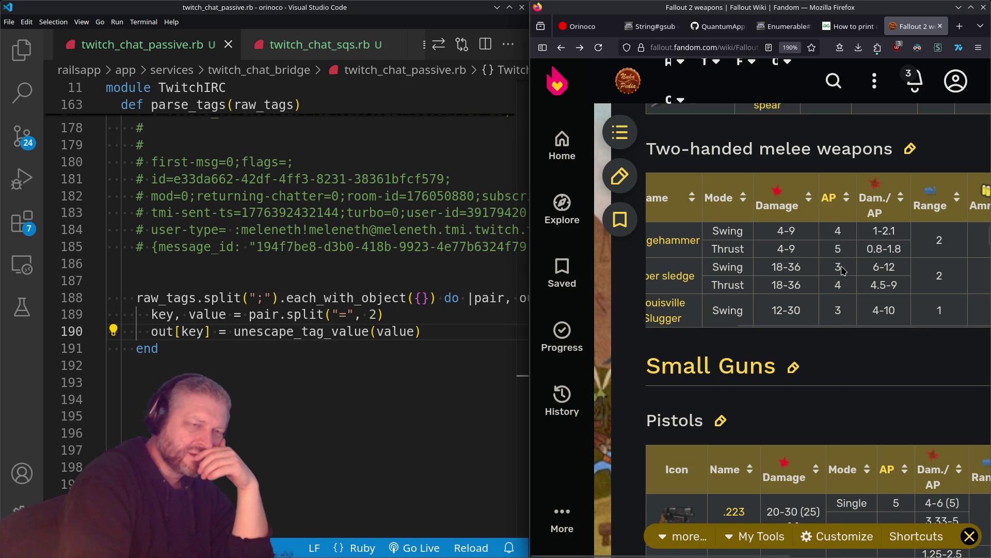
scroll(829, 333, right, 4)
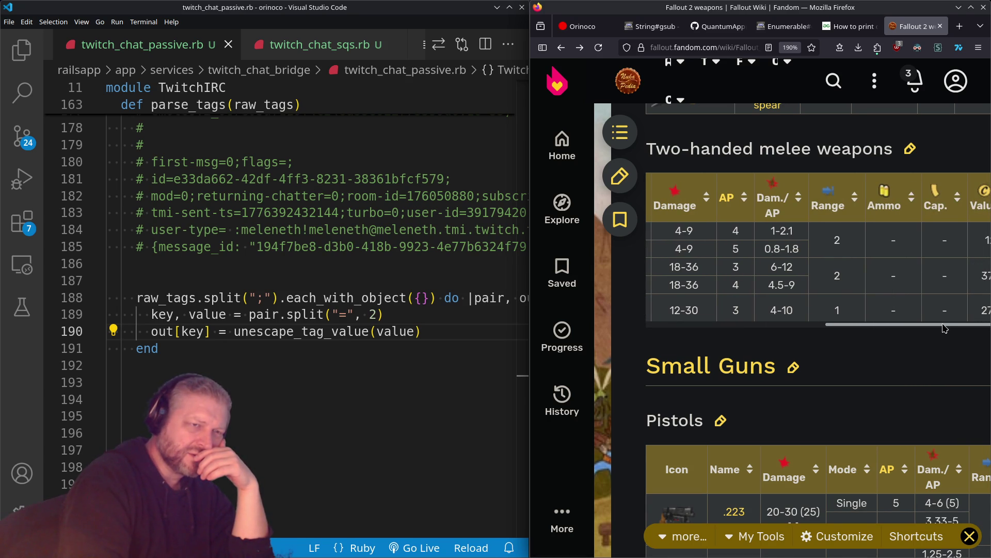
drag(944, 328, 753, 335)
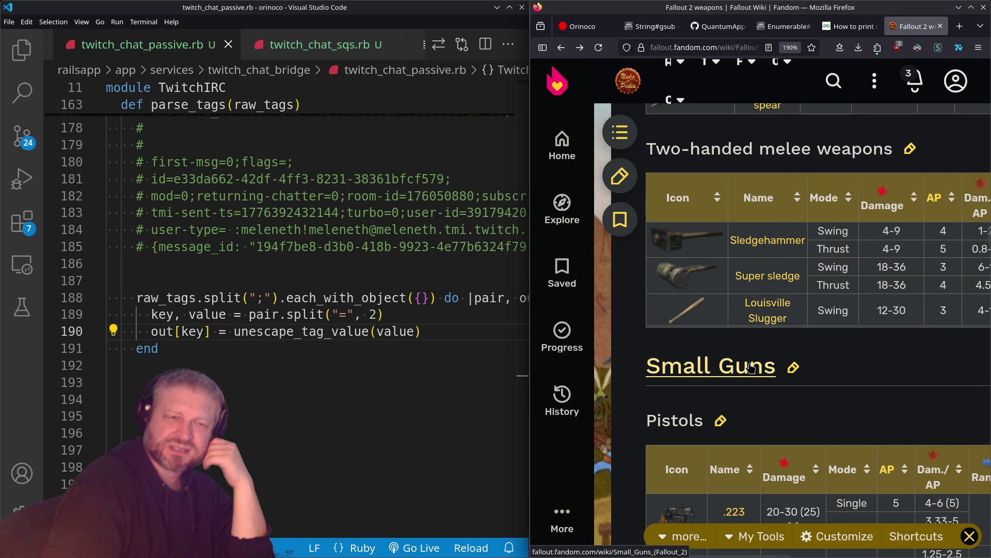
mouse_move(750, 367)
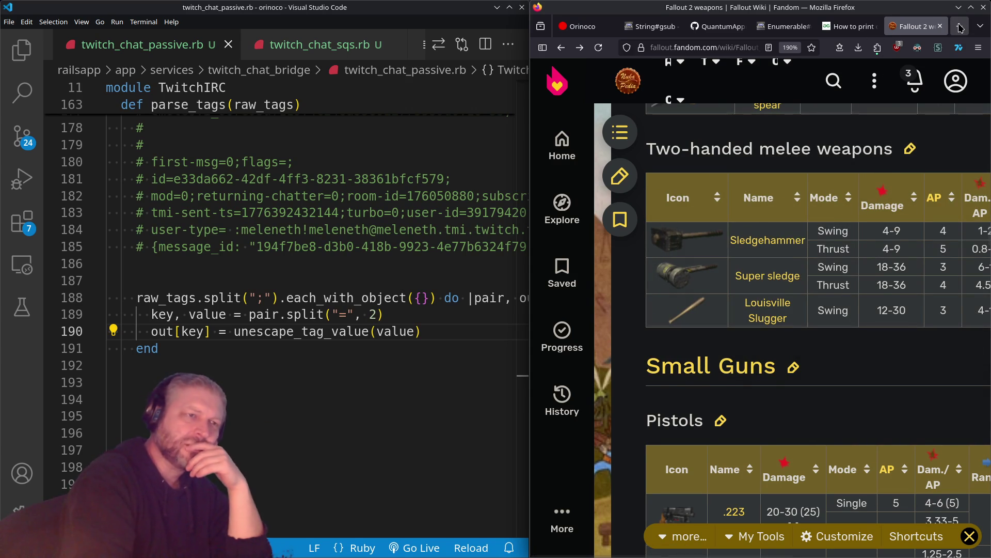
Maximize Firefox, bring the Two-handed melee weapons table into view, and open a new tab
double_click(853, 12)
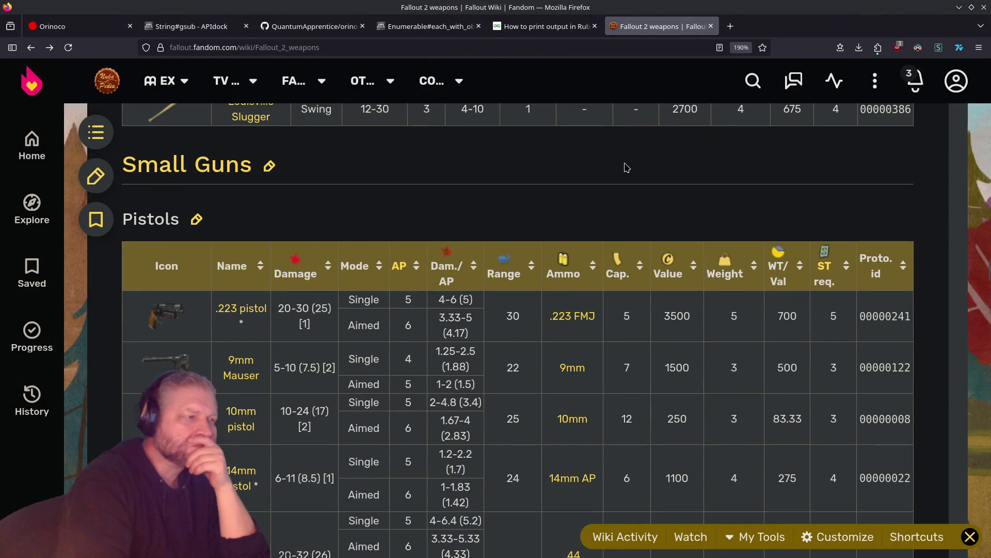
scroll(625, 168, down, 6)
scroll(625, 167, down, 6)
scroll(626, 165, up, 15)
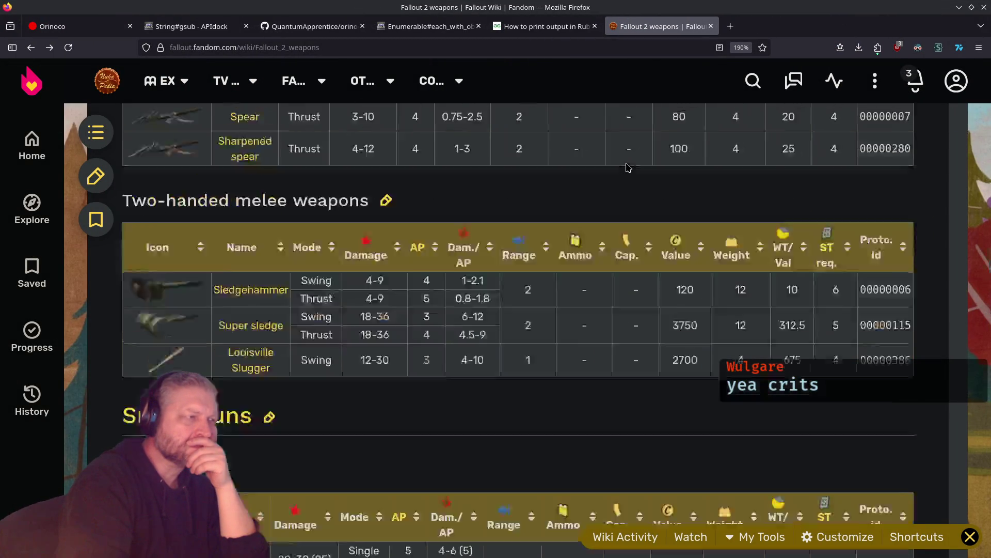
scroll(626, 165, down, 6)
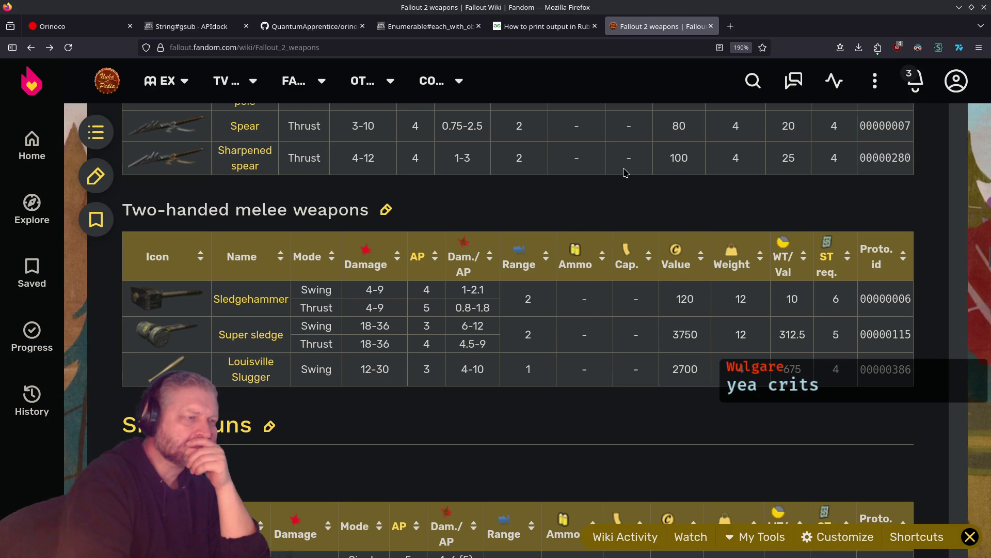
click(731, 27)
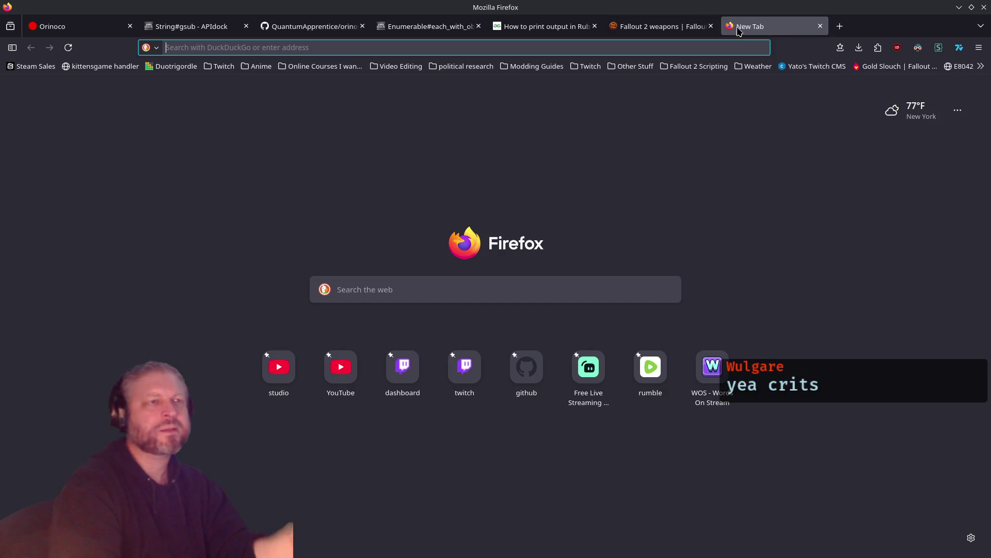
Search for 'fallout 2 crits' and open the Critical Hit - Fallout Wiki result
text(fallout2)
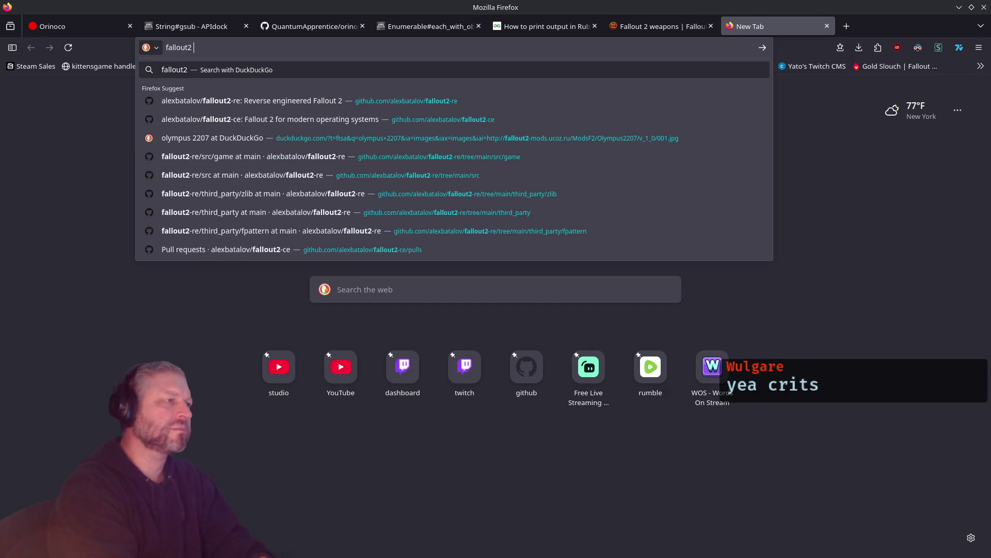
key(BackSpace)
text(2 crits)
key(Return)
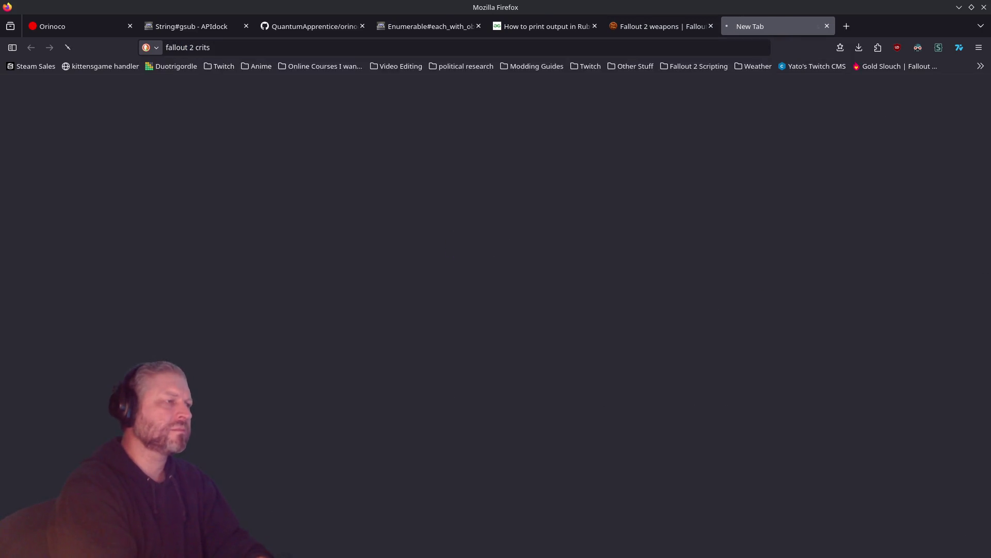
click(230, 207)
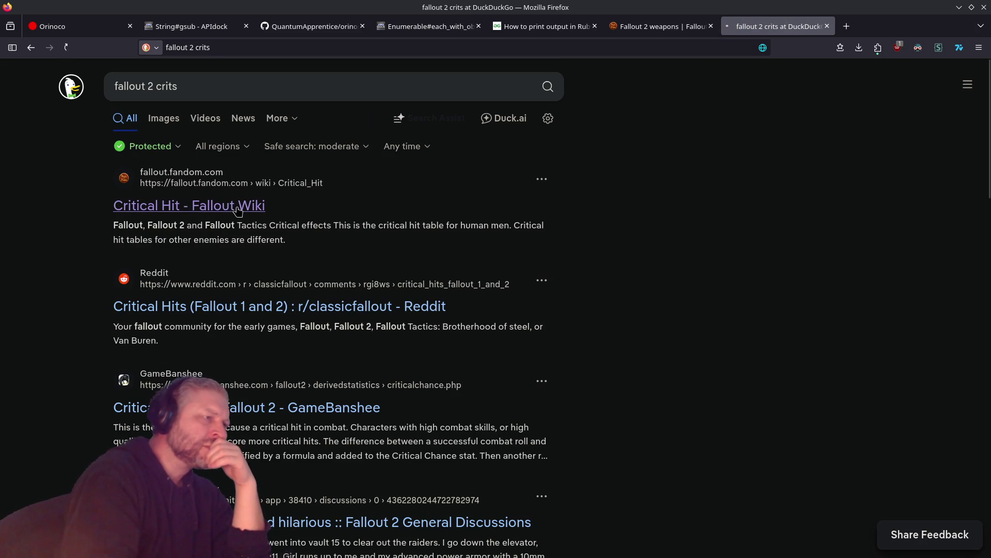
scroll(582, 268, down, 8)
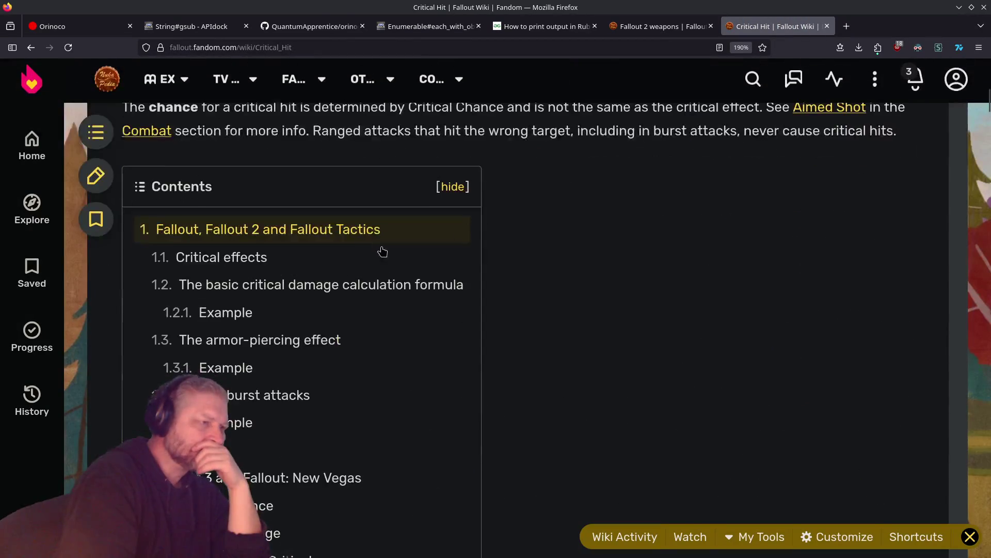
Scroll through the Critical Hit page's critical effects table for human men
scroll(581, 269, down, 10)
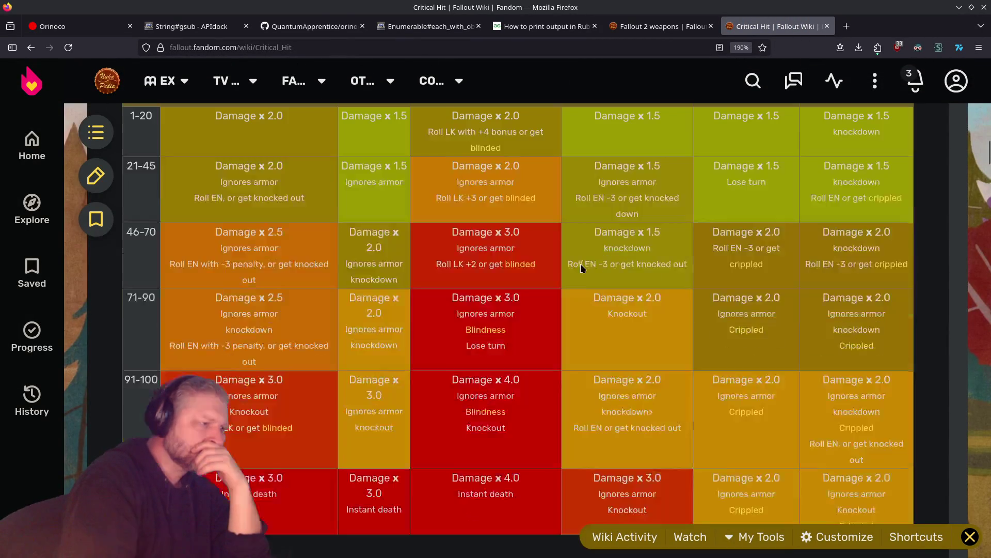
scroll(582, 264, down, 3)
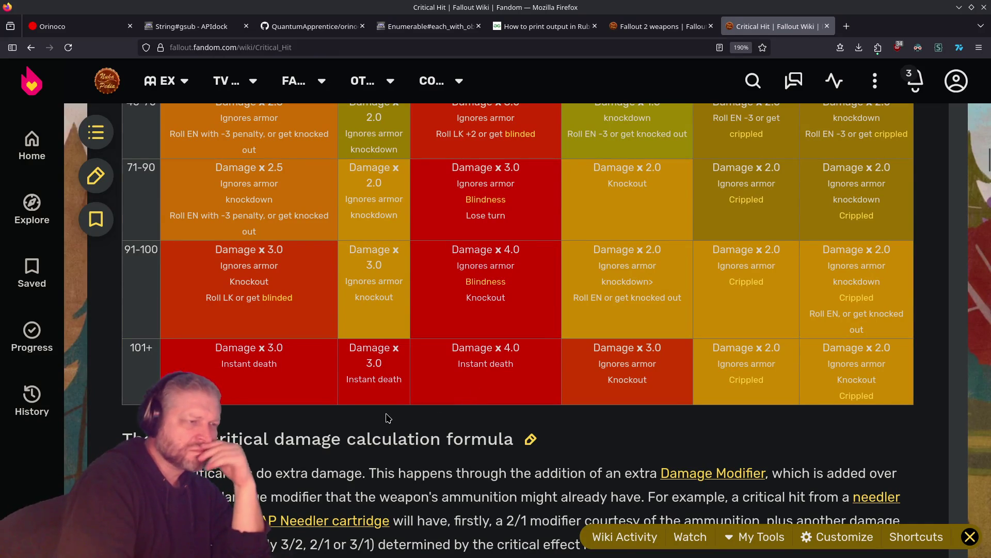
scroll(390, 417, up, 5)
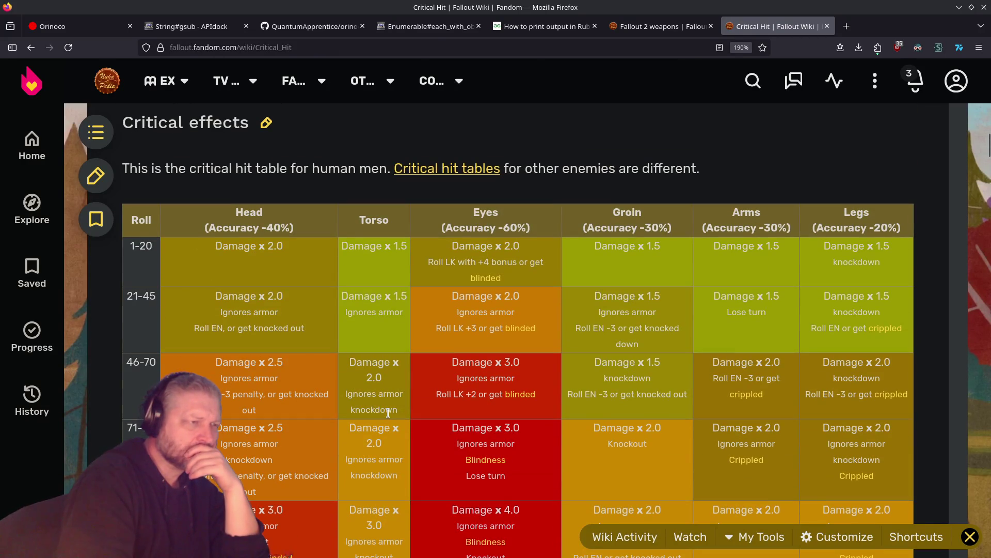
scroll(388, 413, down, 5)
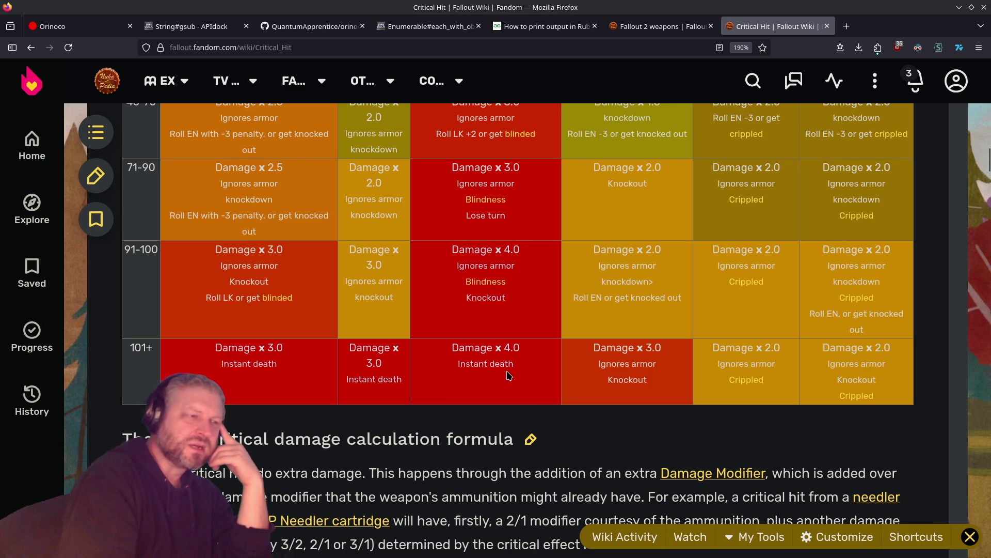
scroll(509, 374, up, 3)
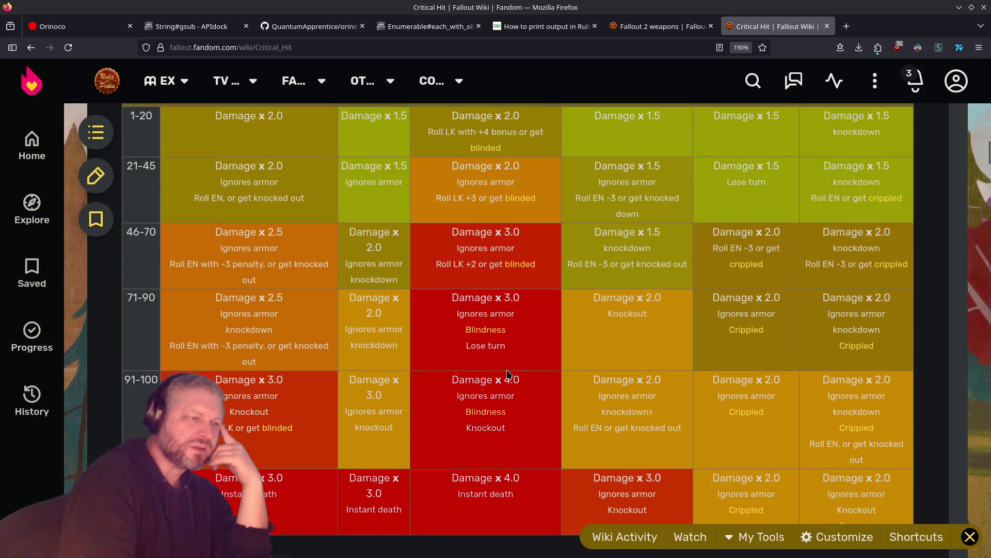
scroll(508, 374, down, 3)
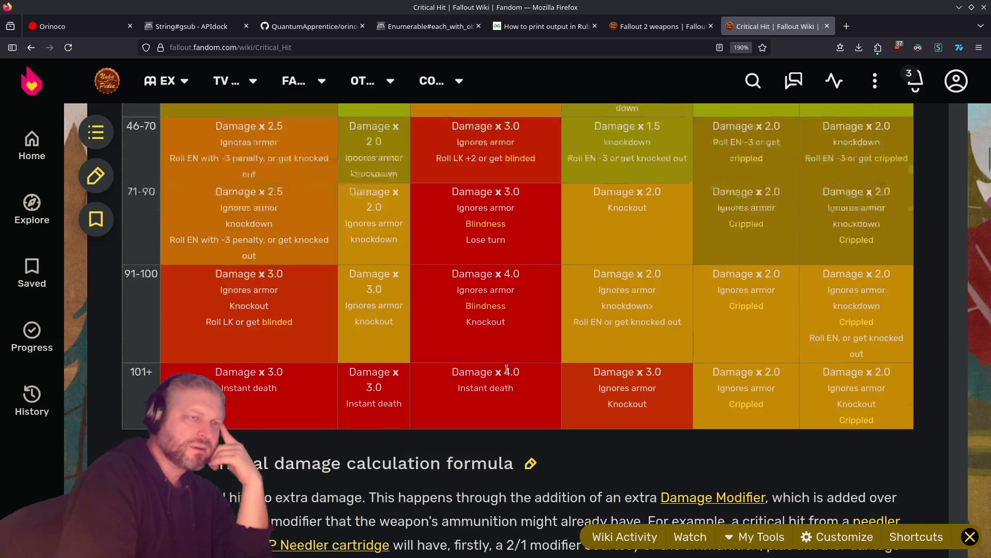
Check the weapons page, compute 3*4 in KCalc, then return to the Critical Hit page
click(666, 27)
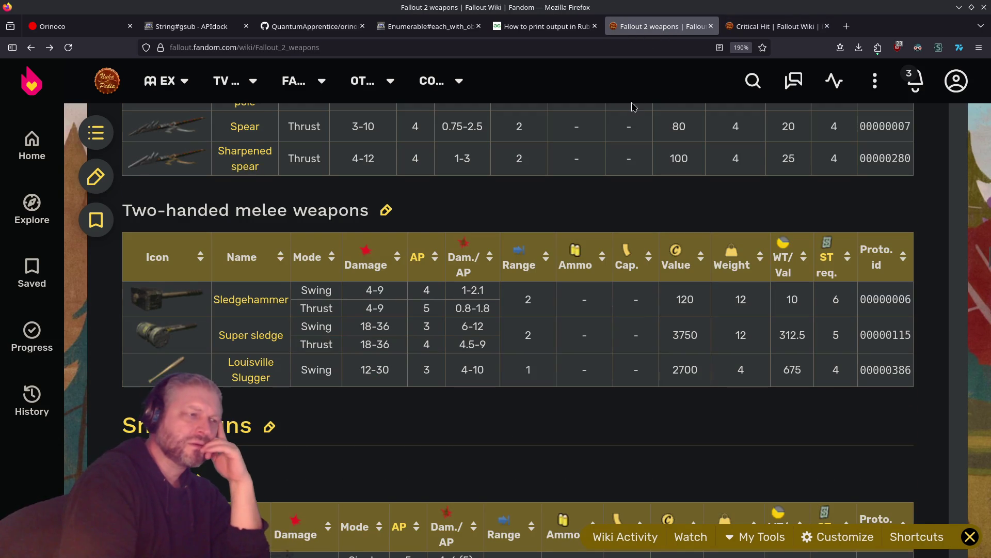
text(3*4)
key(Return)
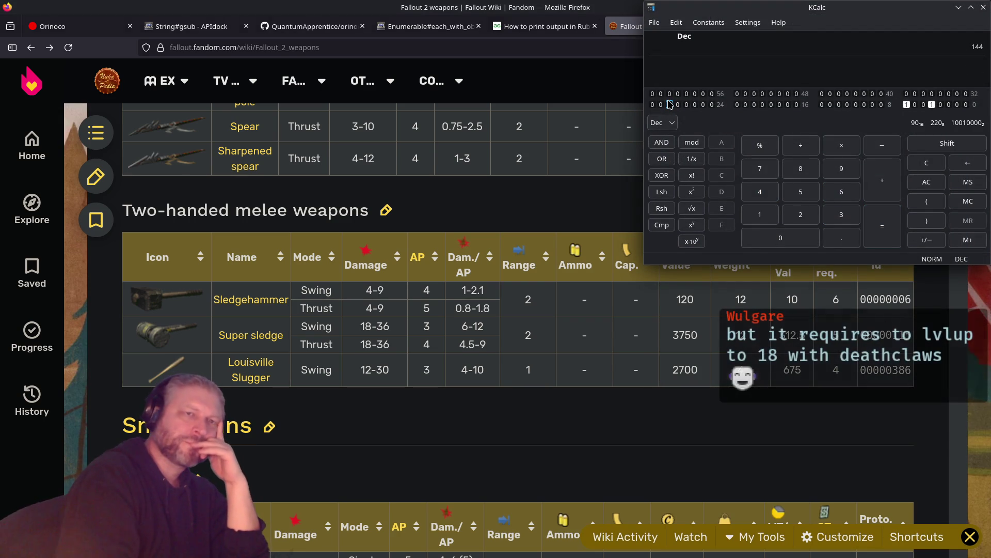
click(983, 8)
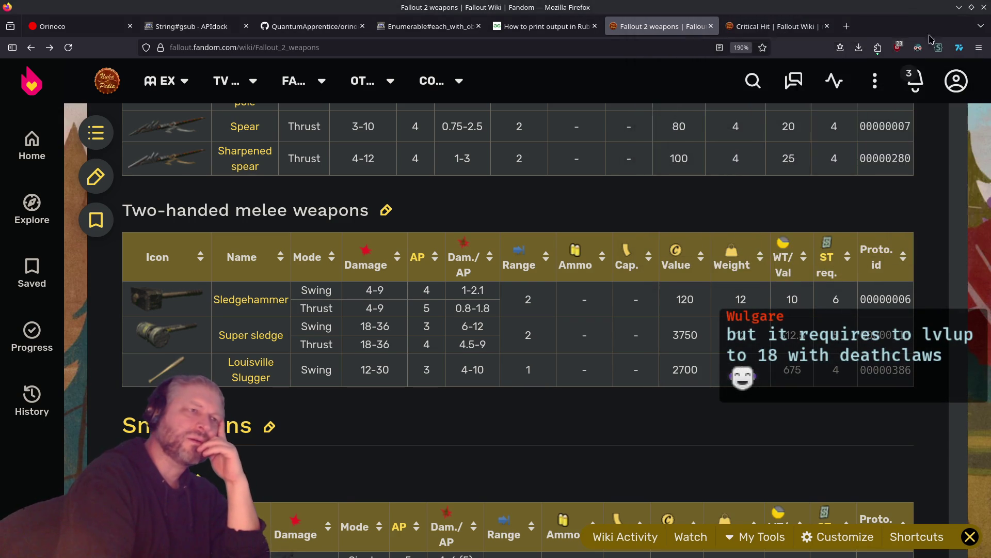
click(765, 26)
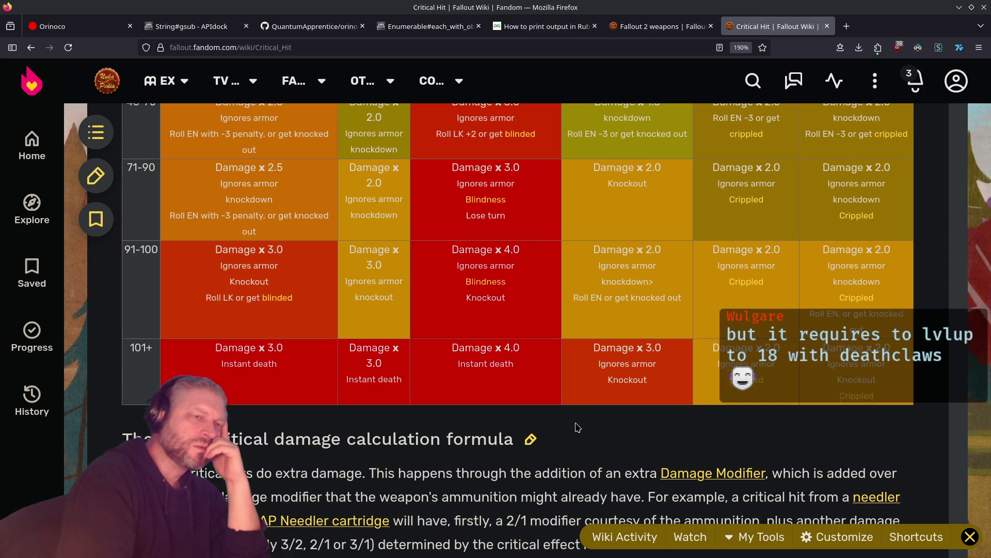
Read through the critical effects table down to the damage formula, then close the Critical Hit tab
scroll(577, 427, up, 5)
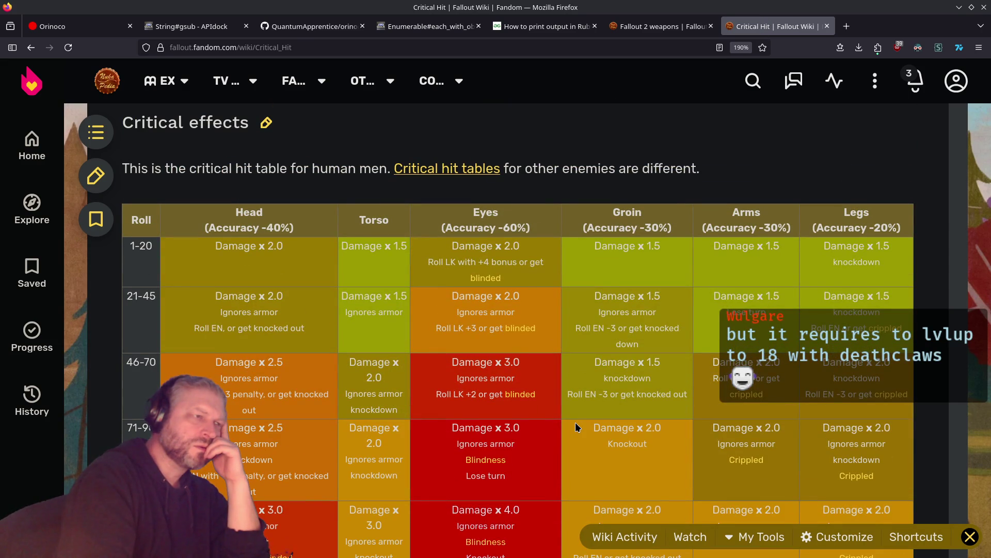
scroll(577, 428, down, 15)
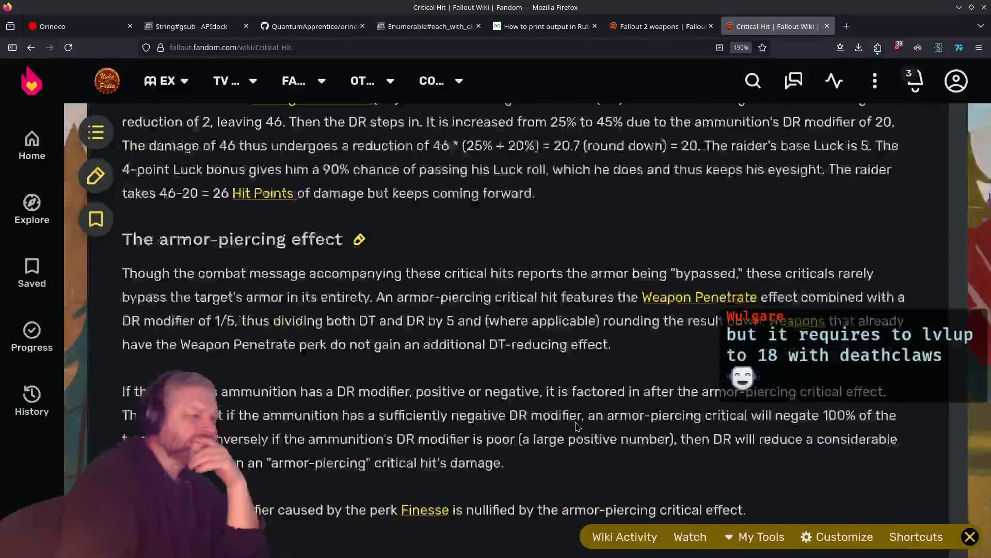
scroll(577, 427, down, 5)
scroll(578, 418, up, 20)
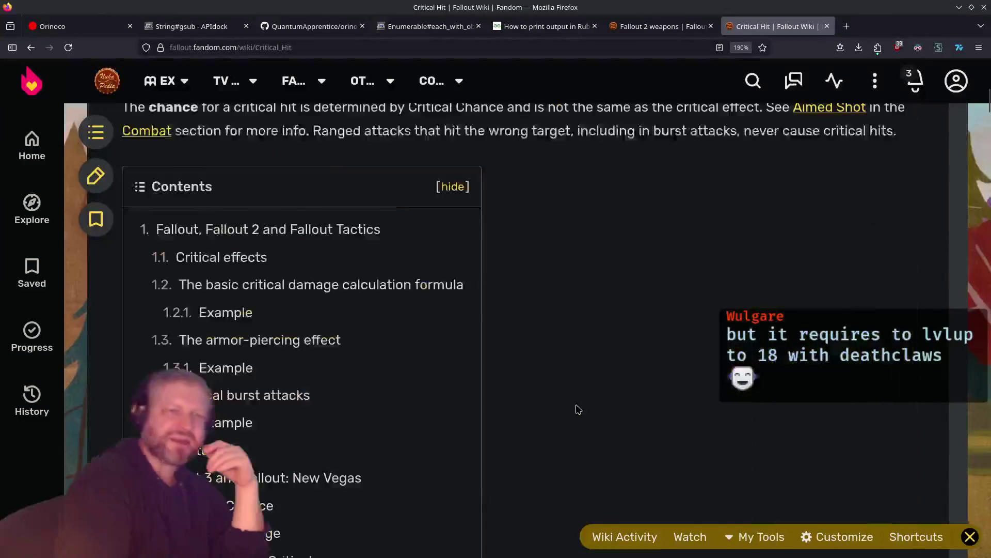
scroll(577, 411, down, 15)
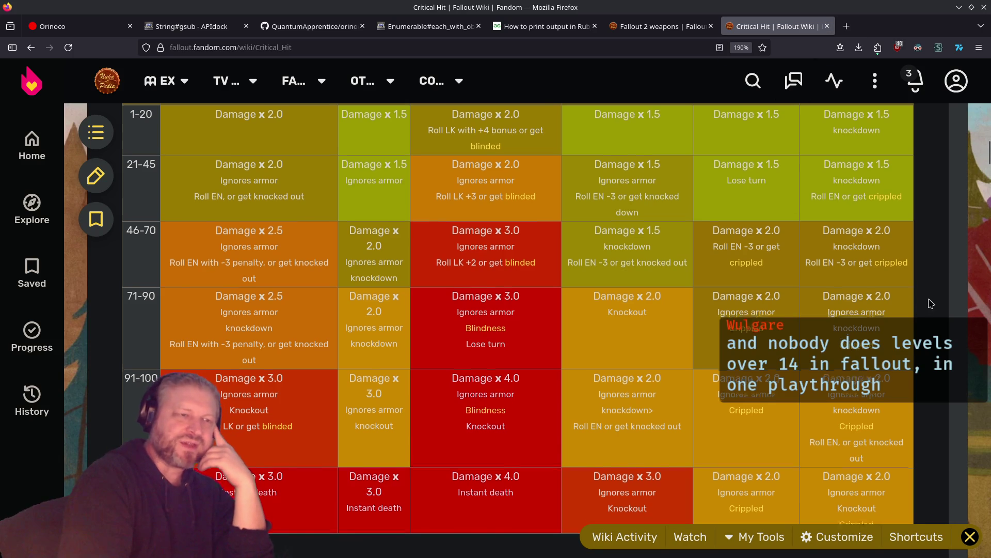
scroll(929, 304, down, 5)
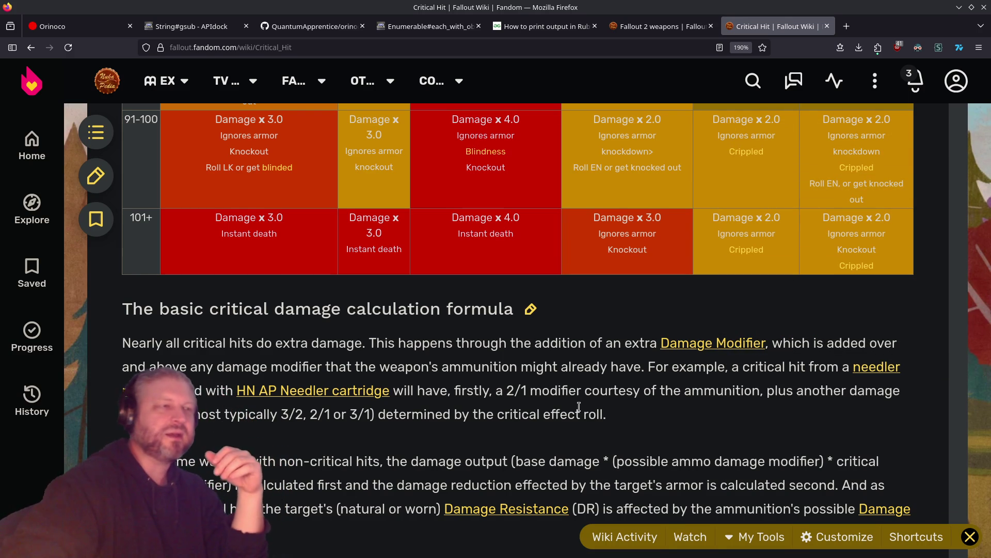
click(828, 27)
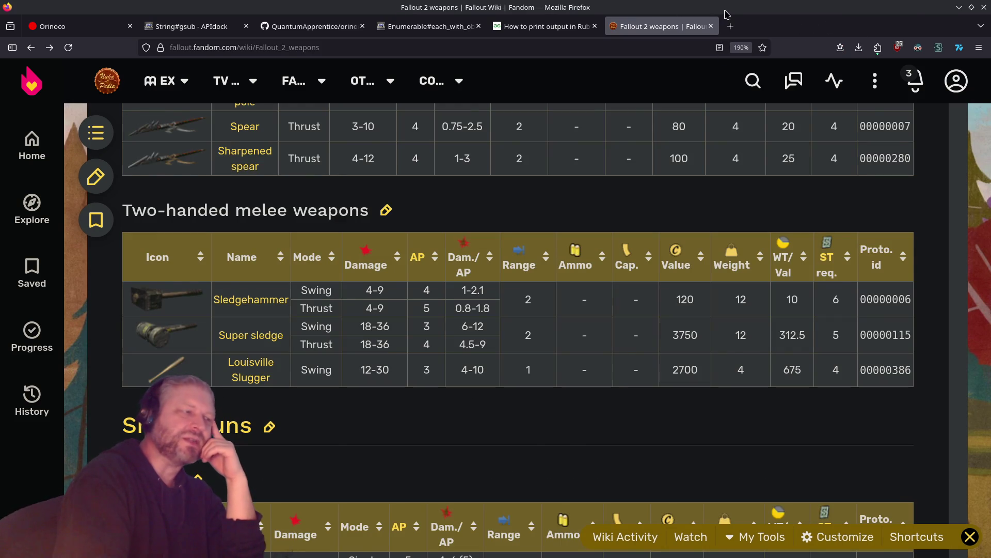
Restore Firefox to half the screen and maximize VS Code showing twitch_chat_passive.rb
double_click(727, 16)
double_click(449, 13)
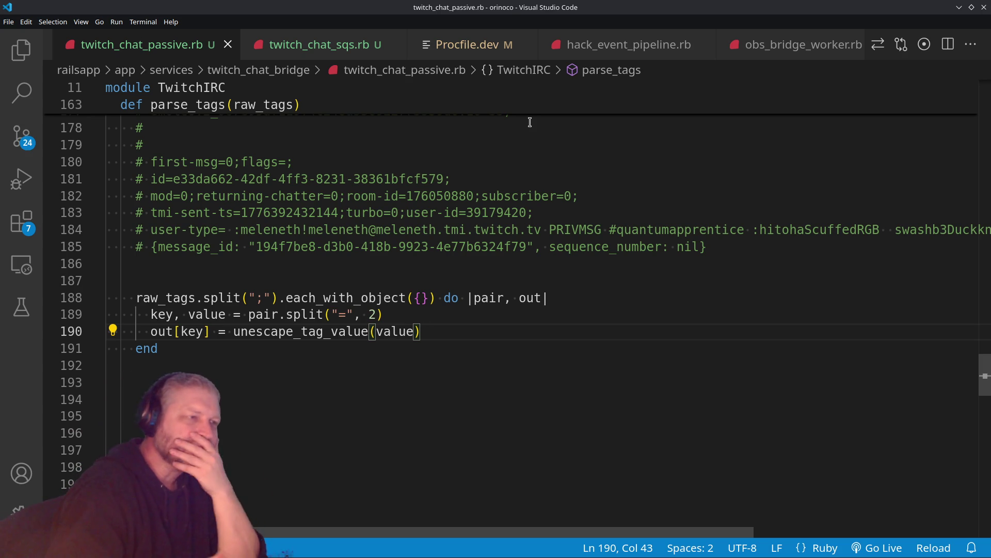
double_click(599, 5)
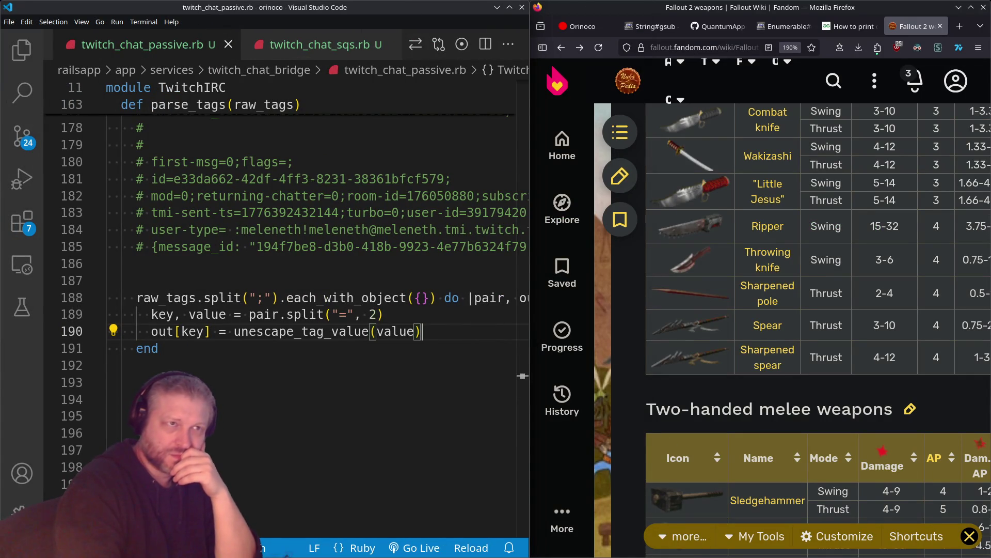
key(ctrl+1)
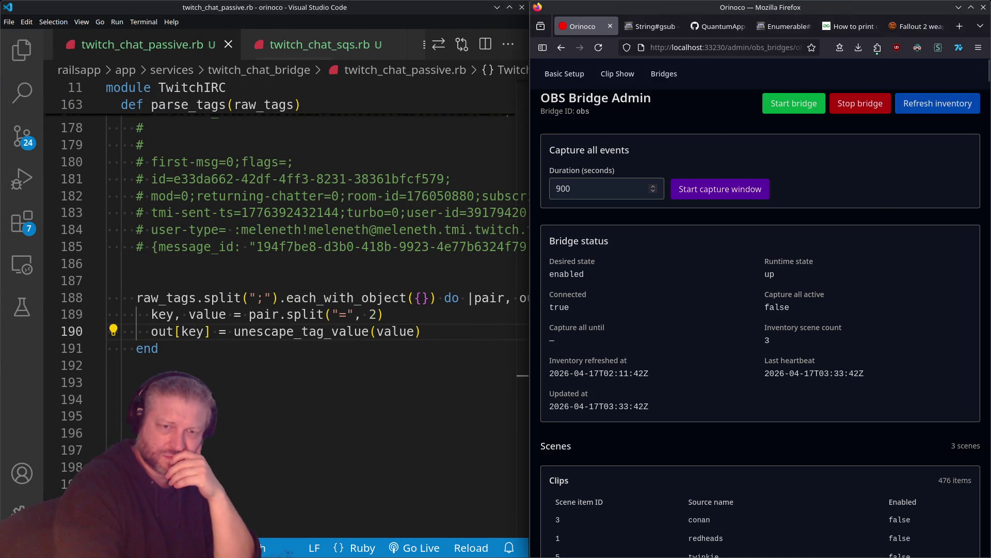
key(alt+Tab)
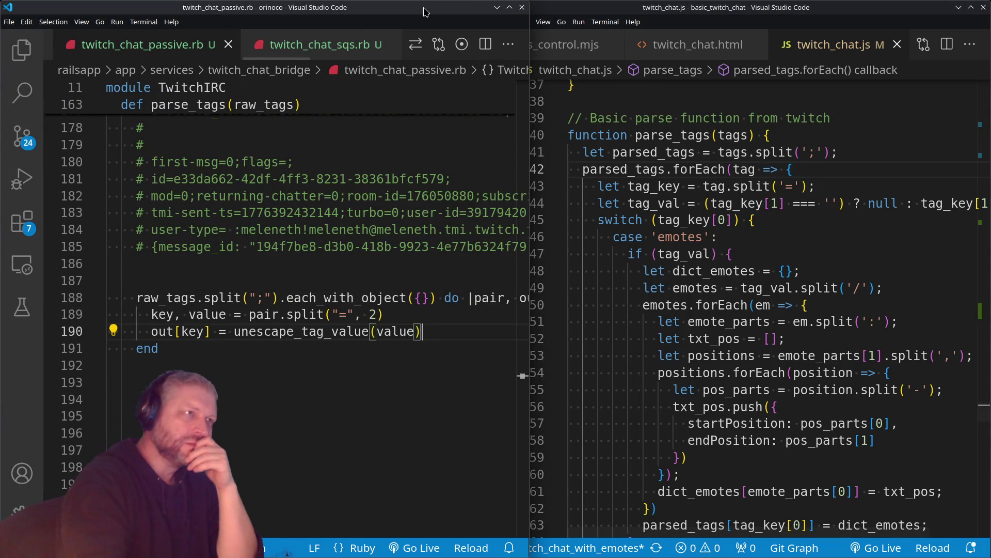
scroll(365, 299, down, 1)
scroll(365, 299, up, 1)
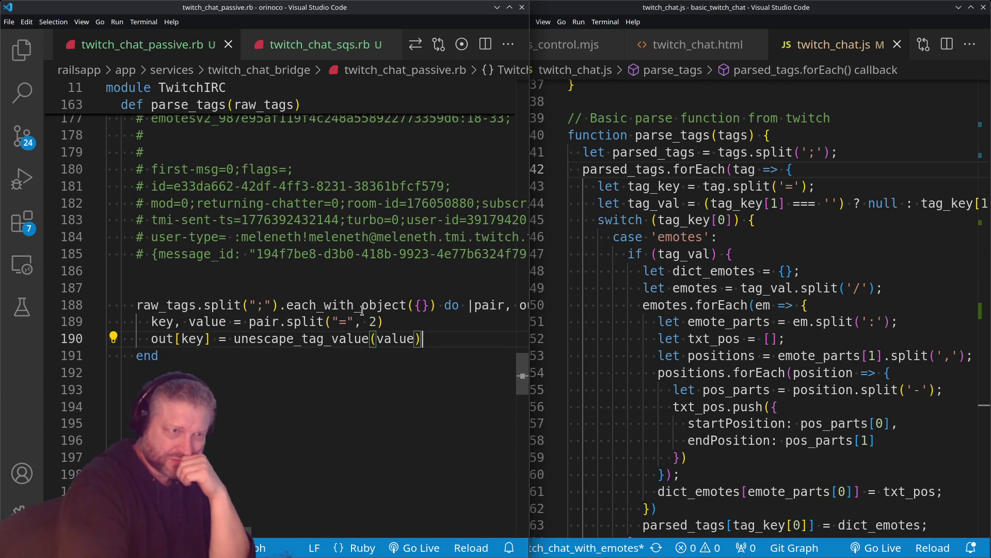
scroll(363, 310, down, 2)
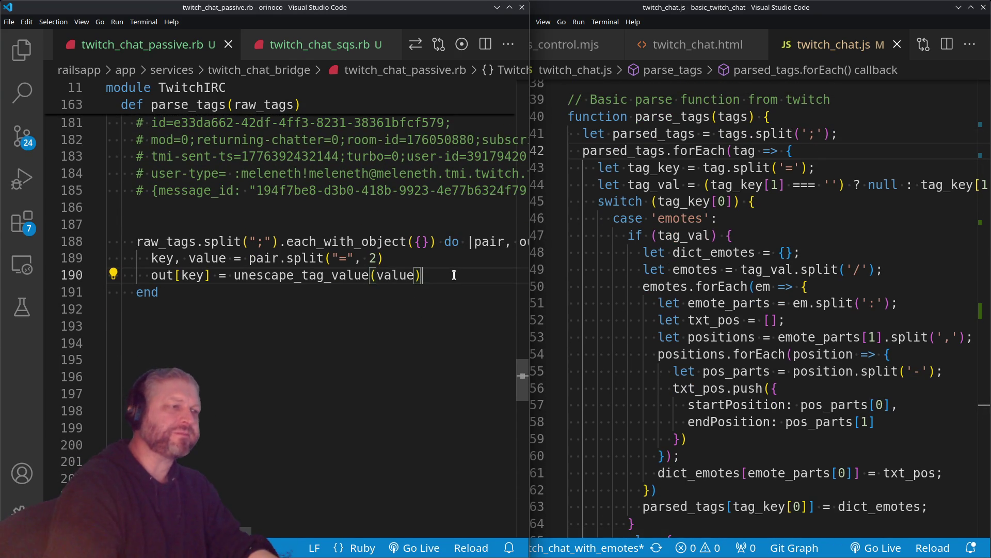
mouse_move(249, 241)
mouse_down()
mouse_move(297, 241)
mouse_move(324, 258)
mouse_up()
click(805, 152)
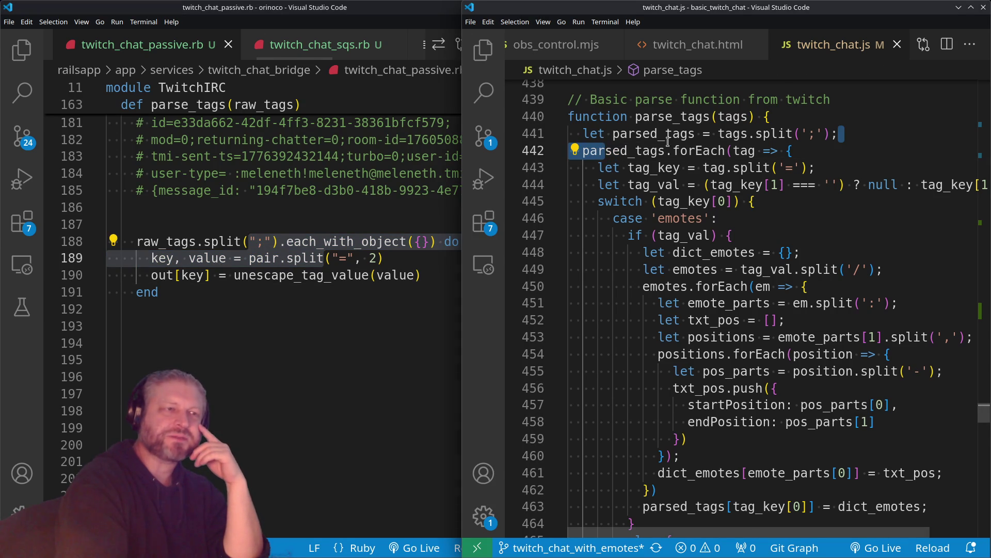
drag(755, 150, 623, 150)
click(439, 258)
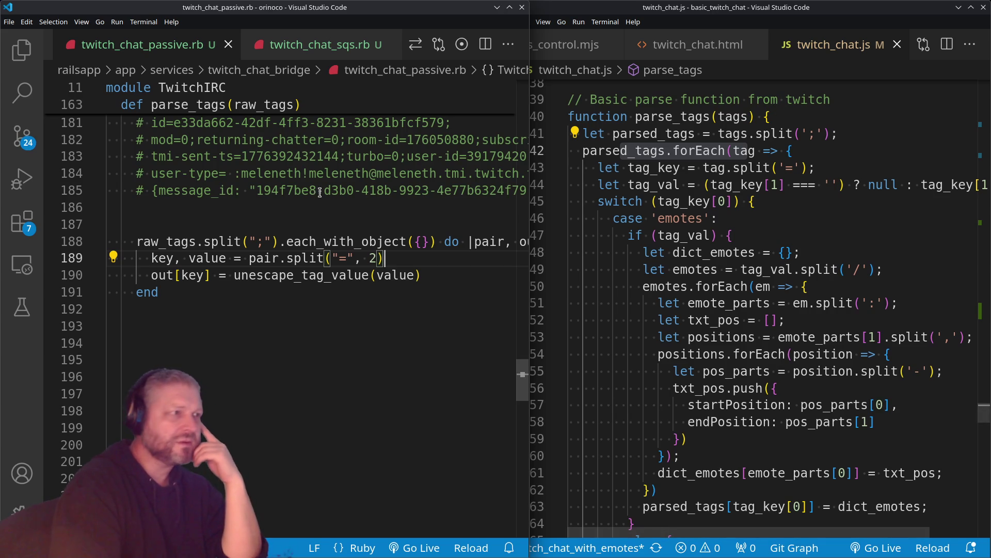
scroll(361, 258, up, 2)
double_click(278, 12)
scroll(454, 232, up, 4)
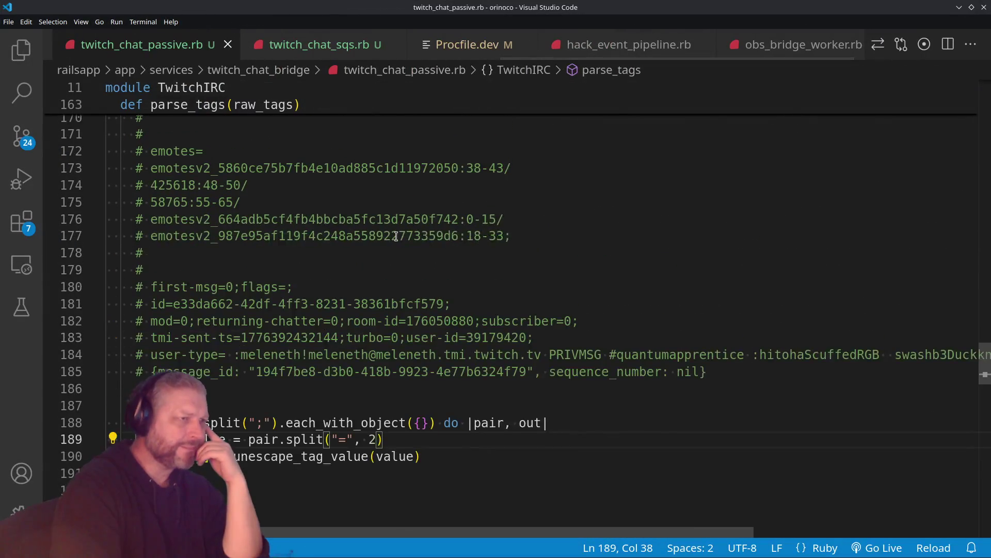
Select the out[key] assignment on line 190 and its unescape_tag_value method name
scroll(454, 233, down, 3)
scroll(223, 170, up, 1)
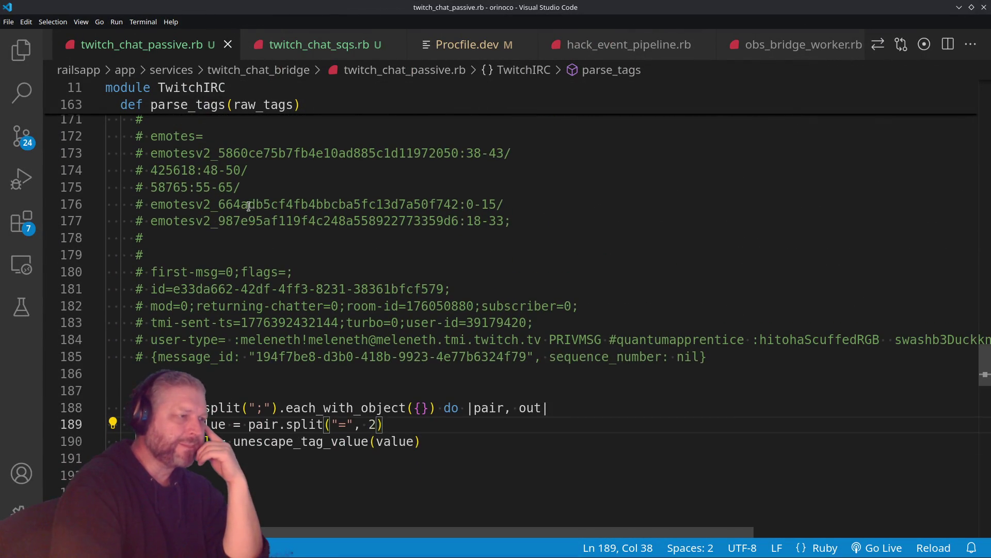
scroll(335, 320, down, 2)
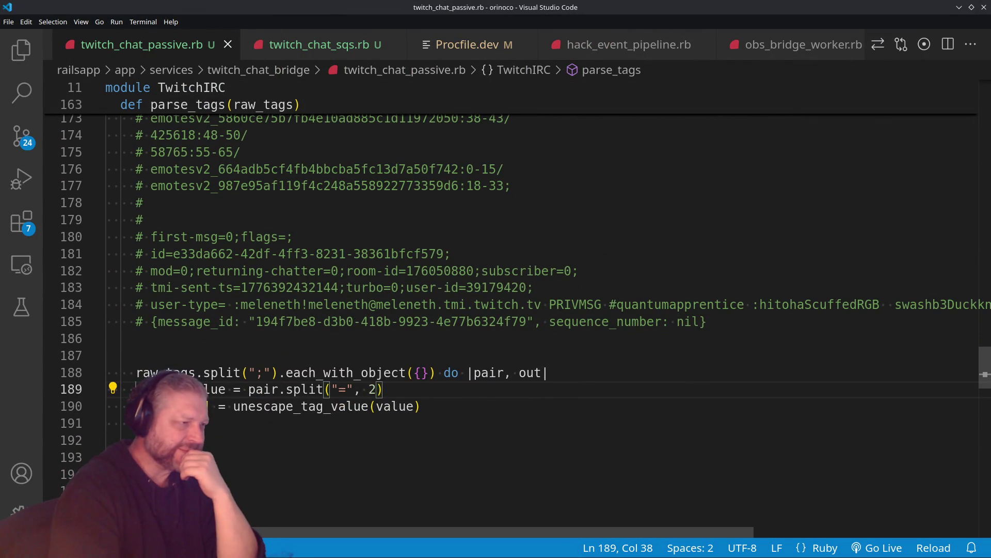
drag(151, 406, 454, 407)
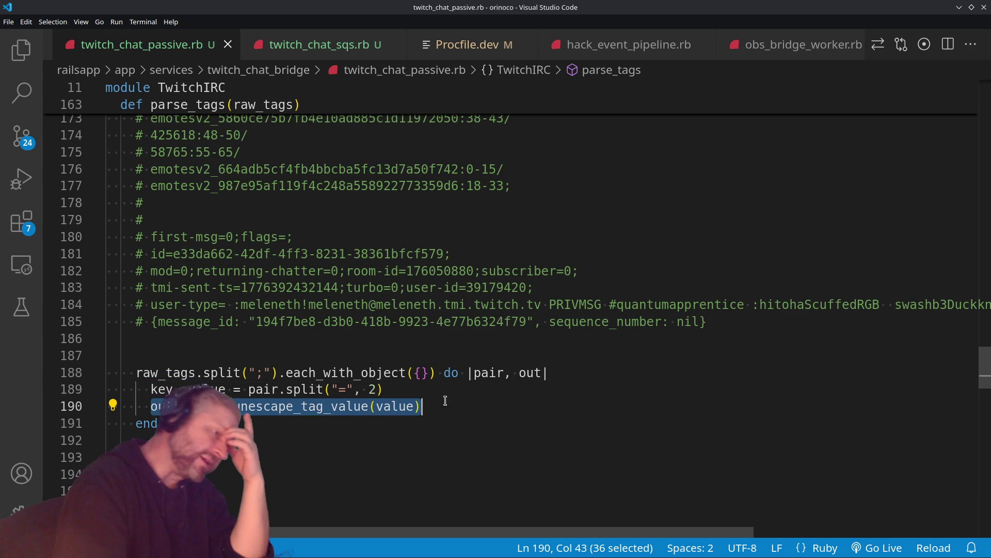
double_click(340, 406)
Check the unescape_tag_value definition, then put the caret back at the end of line 190
scroll(361, 354, down, 10)
scroll(361, 354, up, 5)
scroll(361, 351, down, 9)
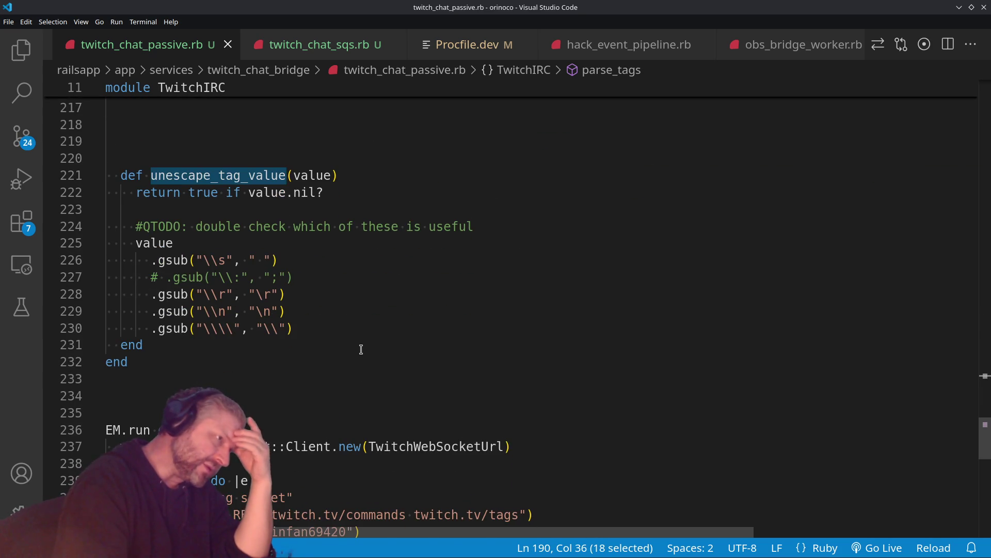
scroll(360, 349, up, 12)
click(467, 284)
click(478, 271)
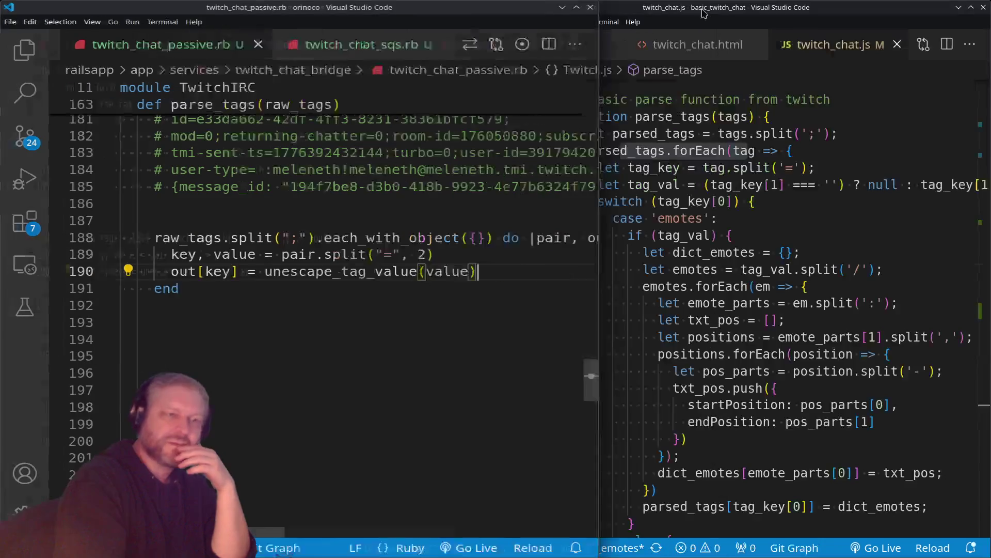
Compare against the JavaScript parser's switch and tag.split('='), then return to line 190
drag(598, 201, 779, 206)
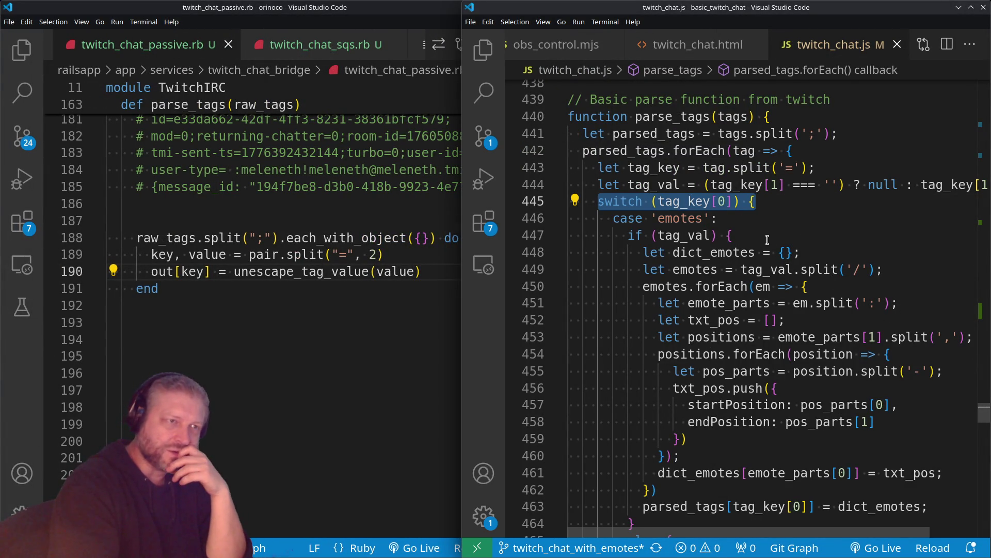
drag(704, 168, 809, 167)
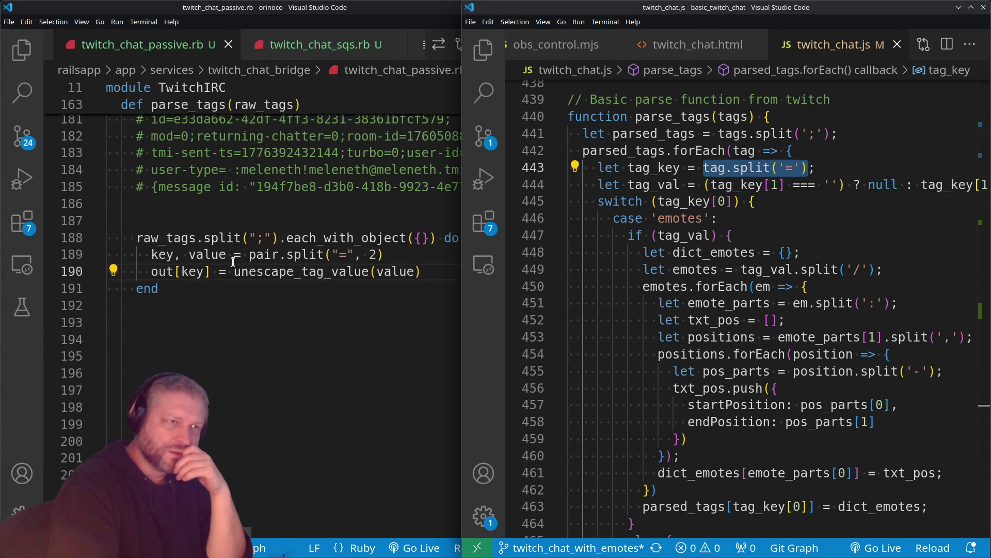
mouse_move(295, 269)
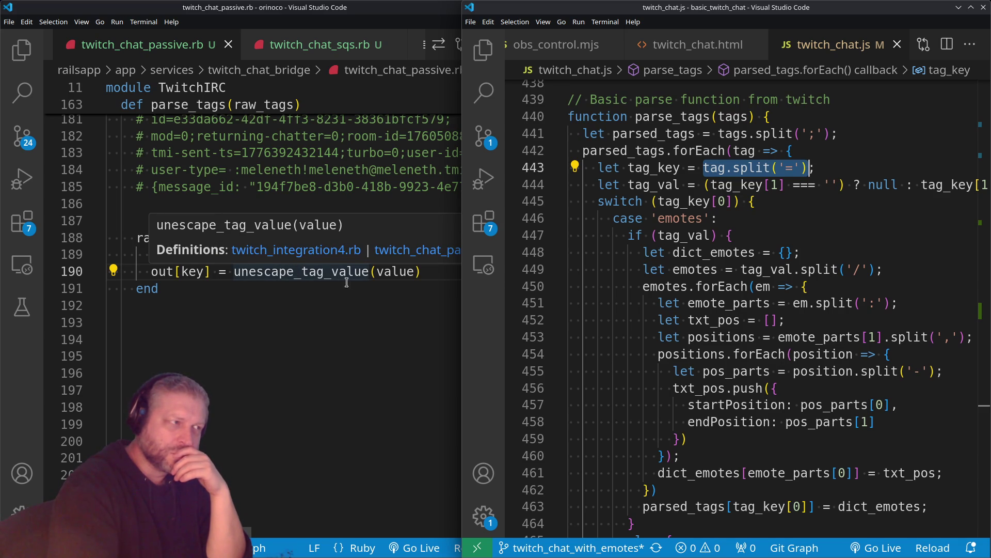
click(438, 271)
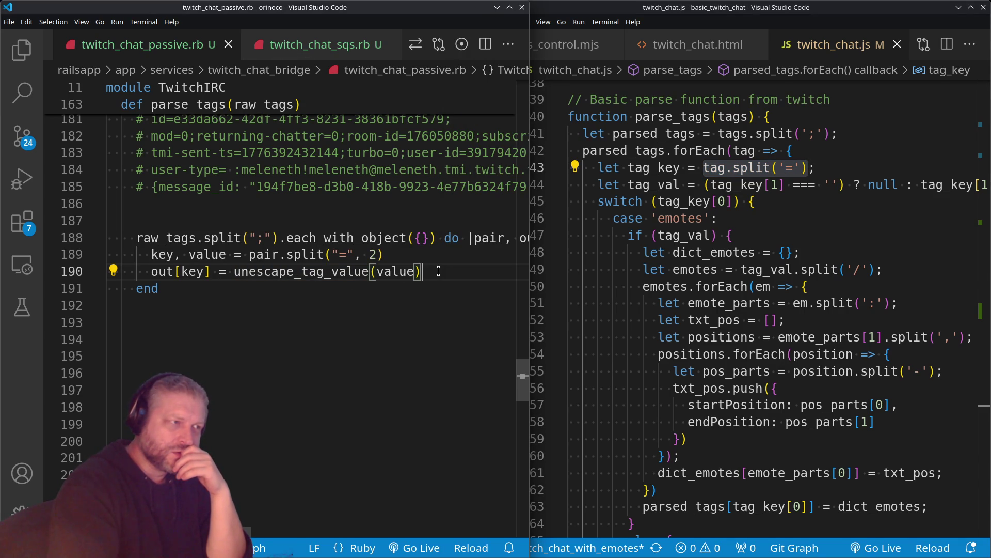
Comment out the unescape_tag_value line, add a blank line above, rename value to val, and save
key(ctrl+slash)
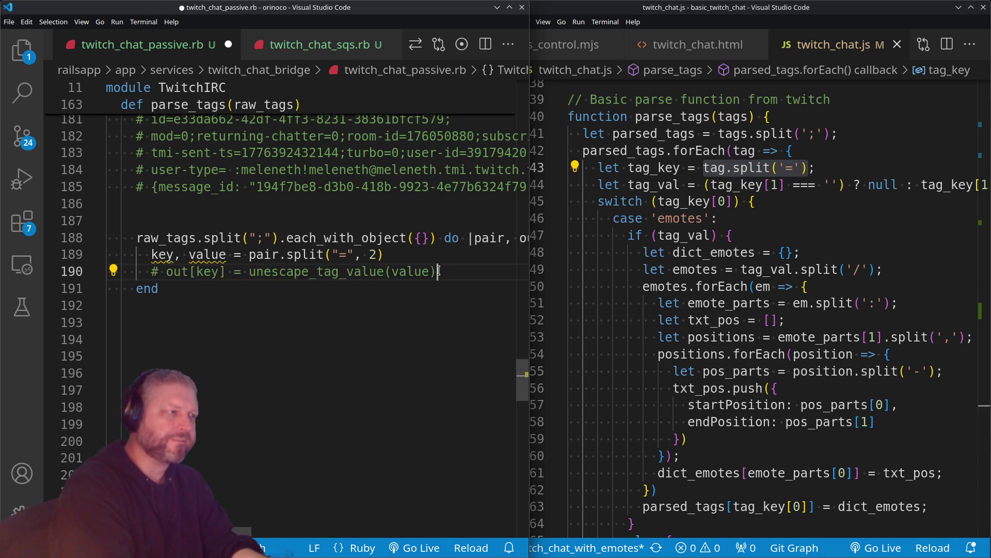
key(ctrl+shift+Return)
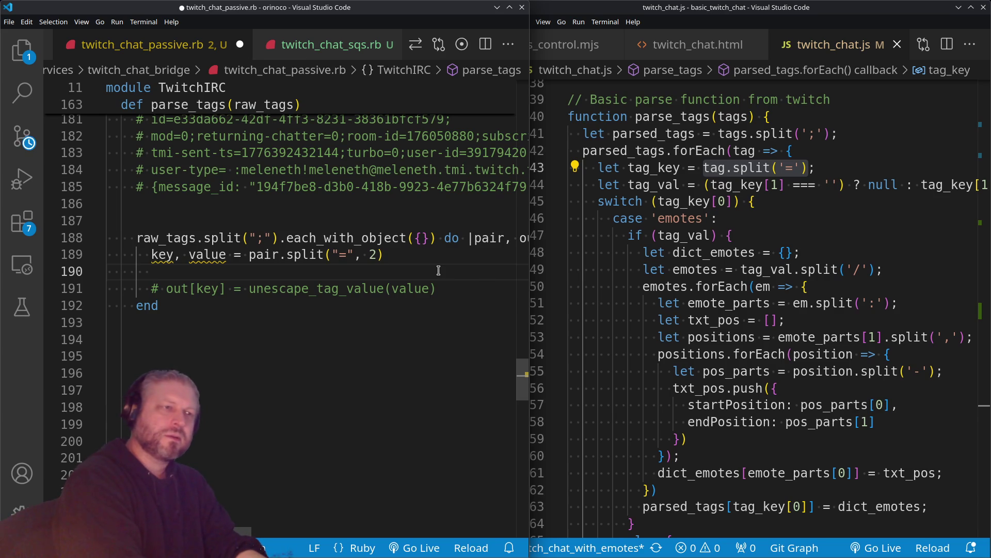
text(val)
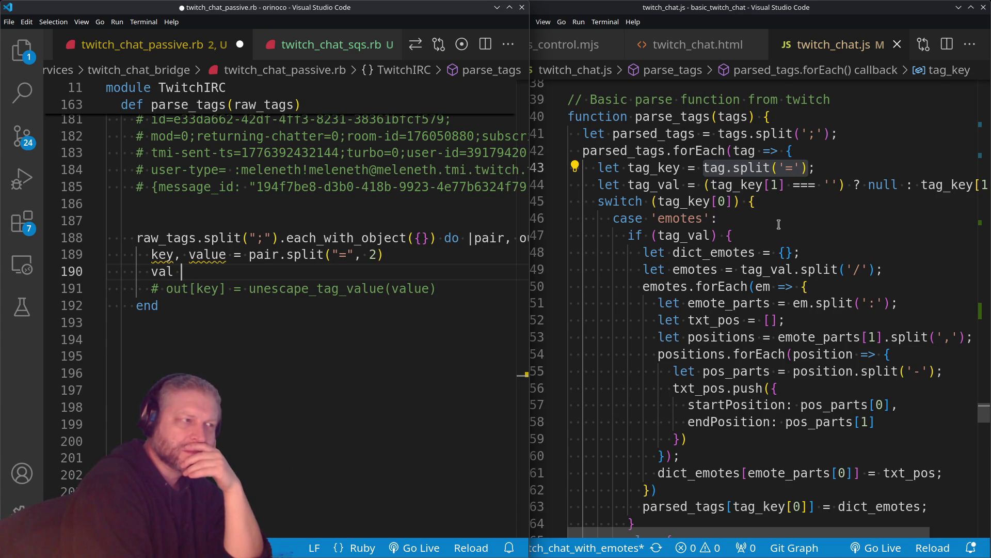
key(BackSpace)
key(BackSpace)
key(BackSpace)
key(Up)
key(Right)
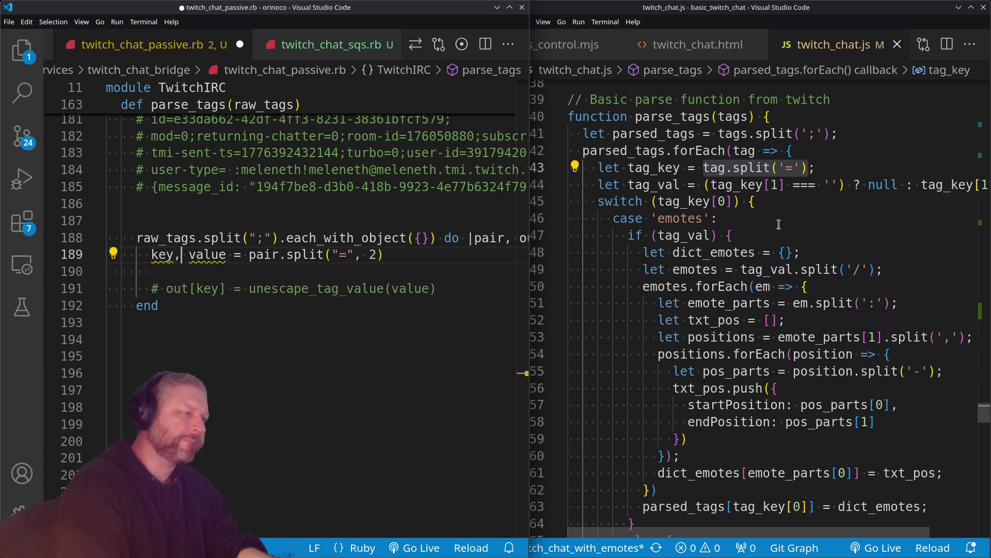
key(BackSpace)
key(BackSpace)
key(ctrl+s)
key(Down)
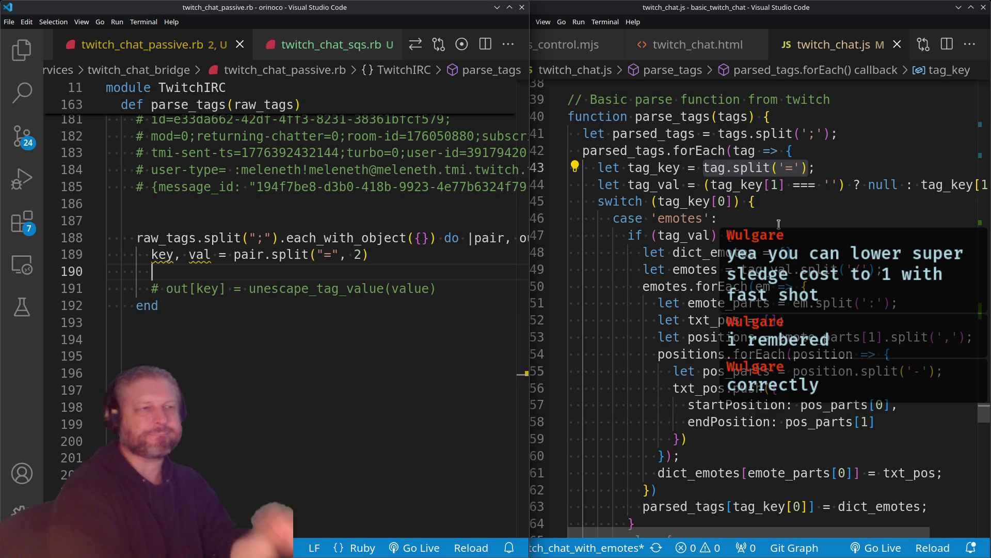
scroll(778, 223, down, 2)
Review the twitch_chat.js case branches (lines 468–481), then bring up the Fallout 2 weapons wiki page
scroll(775, 226, down, 5)
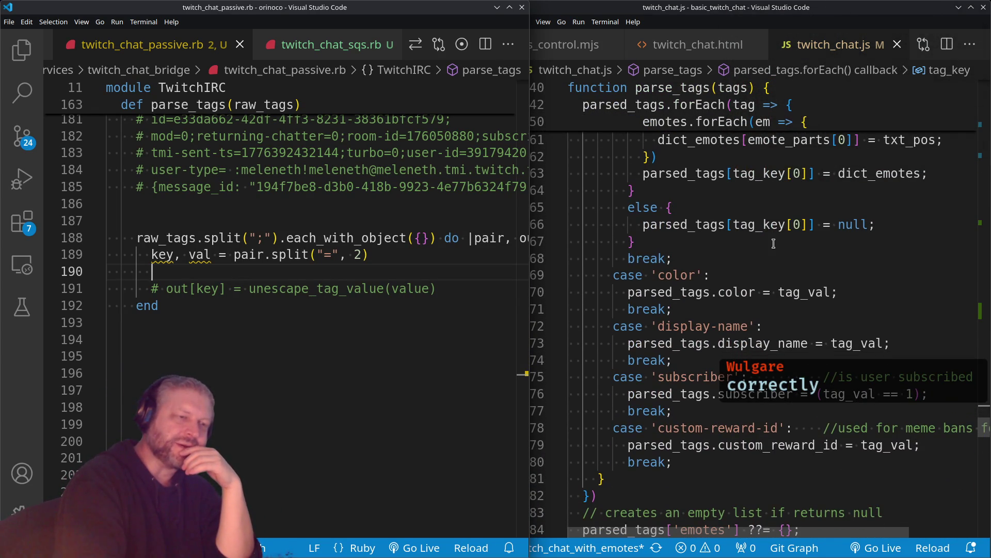
drag(771, 476, 721, 262)
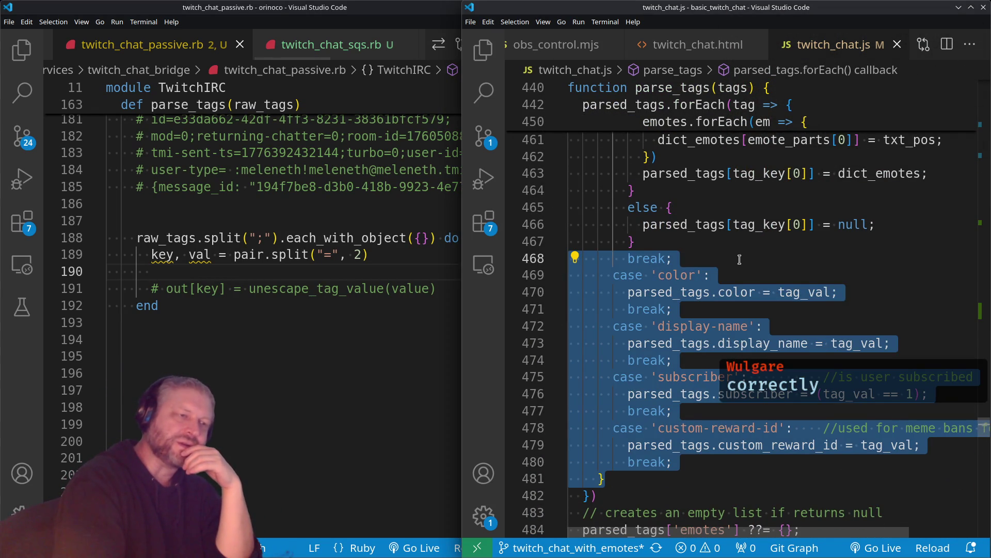
click(743, 279)
scroll(744, 279, up, 8)
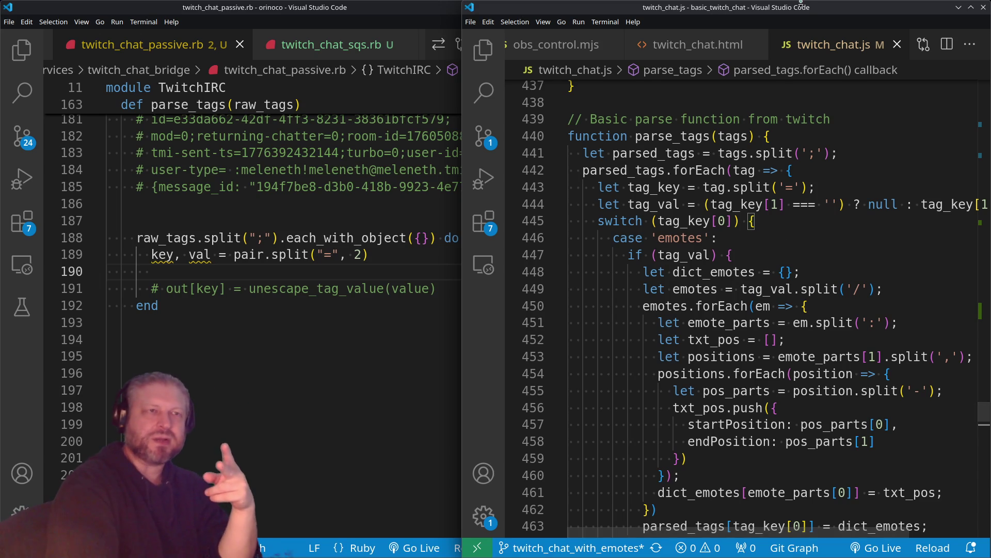
key(alt+Tab)
click(924, 27)
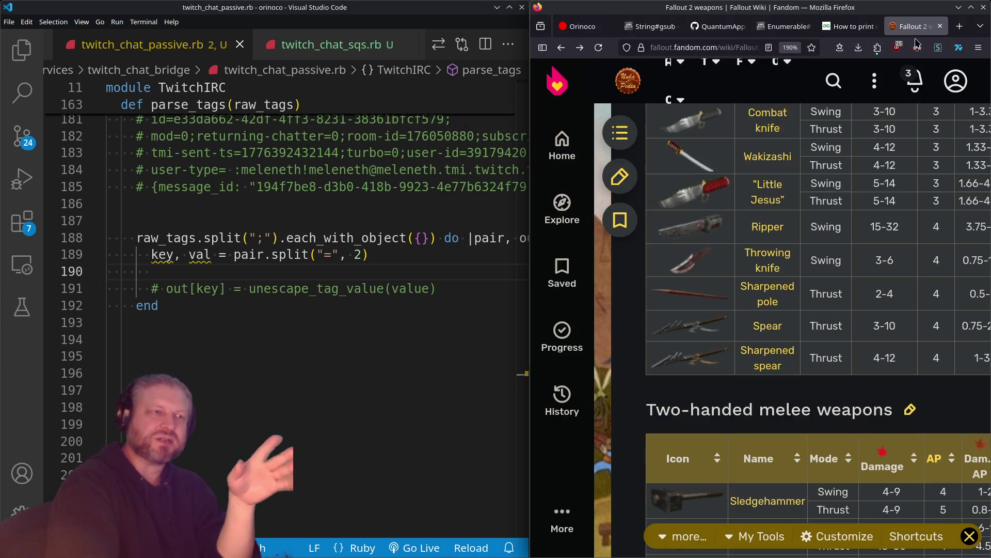
Search the web for 'fallout 2 perks' in a new tab and maximize the browser
click(960, 26)
text(fallout 2 perks)
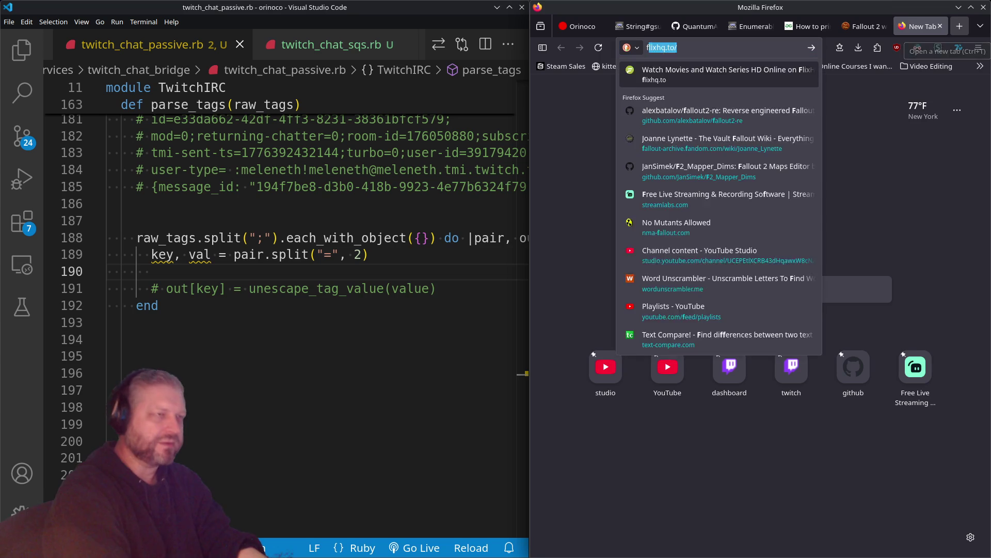
key(Return)
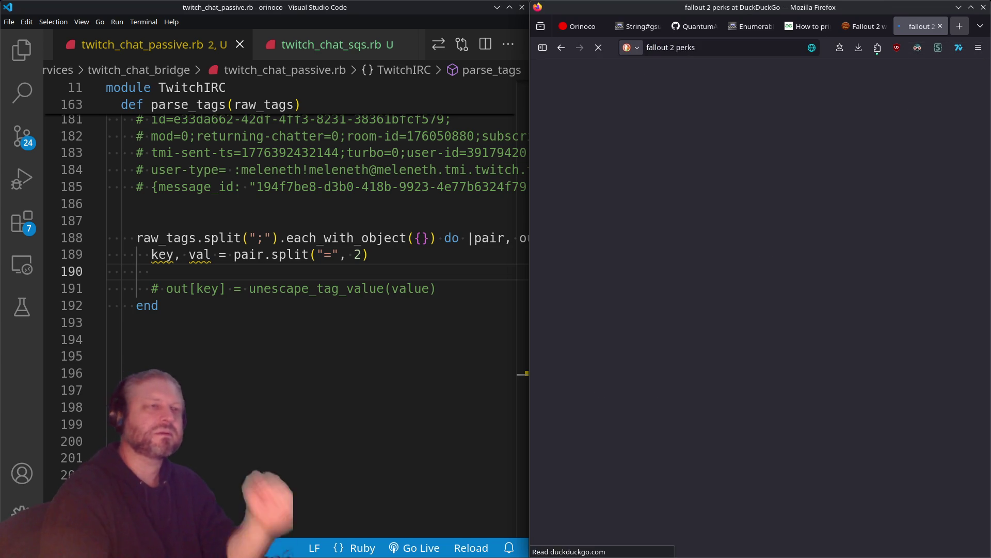
key(super+Page_Up)
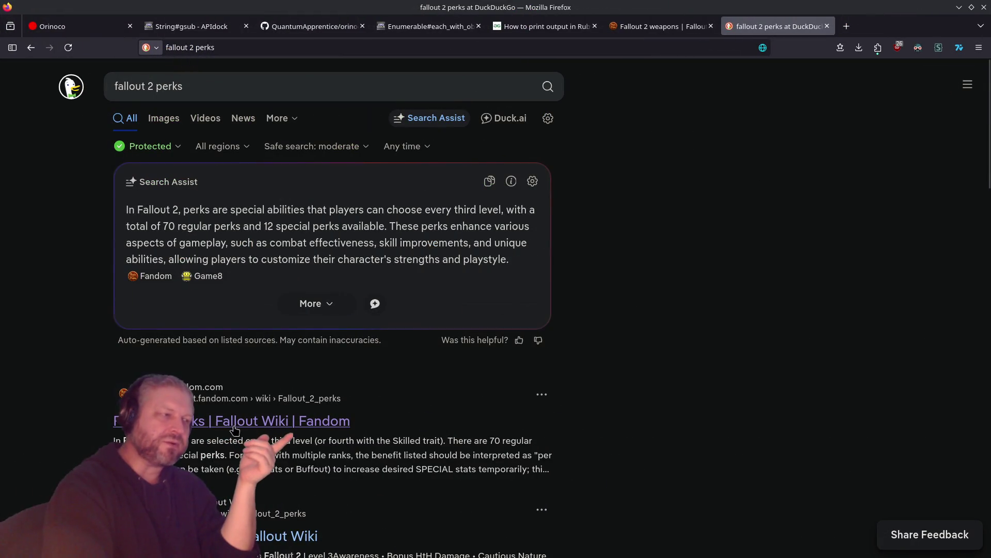
Open the Fallout 2 perks wiki article and pick Bonus Rate of Fire from its table
click(341, 420)
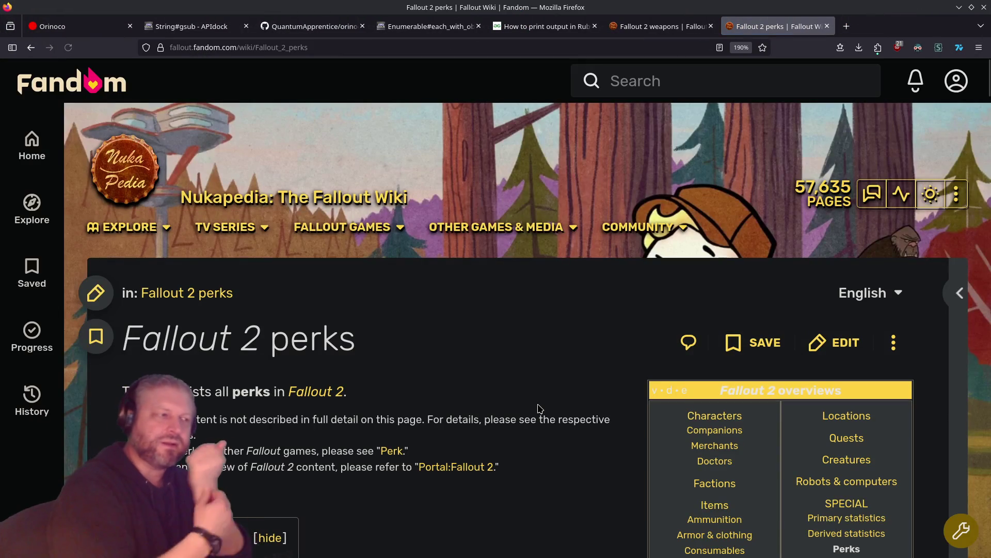
scroll(379, 410, down, 15)
scroll(380, 411, up, 10)
scroll(380, 410, down, 3)
scroll(381, 416, up, 4)
scroll(381, 416, up, 5)
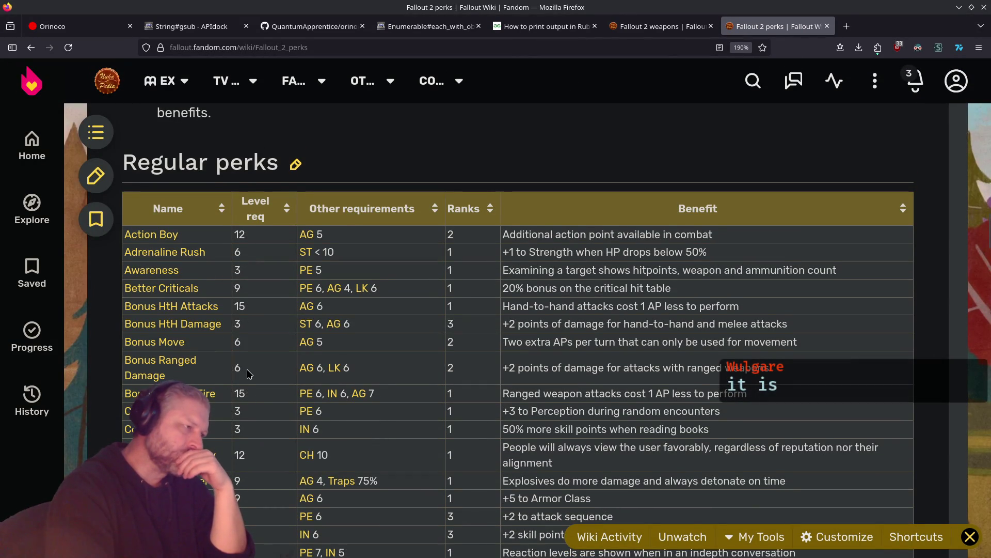
scroll(249, 374, down, 3)
click(200, 268)
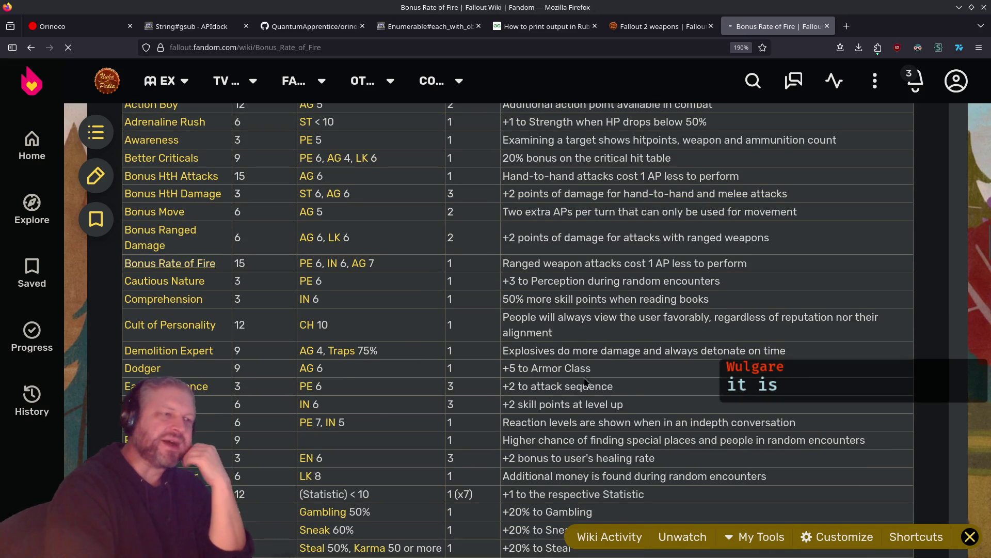
Read the Bonus Rate of Fire Effects, highlighting the phrase about ranged attack costs
scroll(626, 398, down, 5)
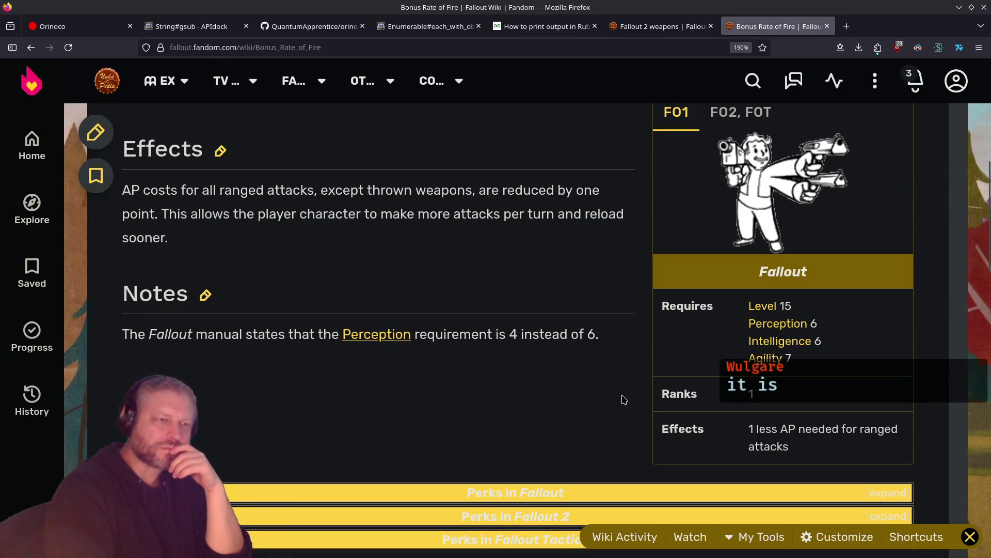
mouse_move(140, 190)
mouse_down()
mouse_move(300, 214)
mouse_move(408, 206)
mouse_up()
click(474, 200)
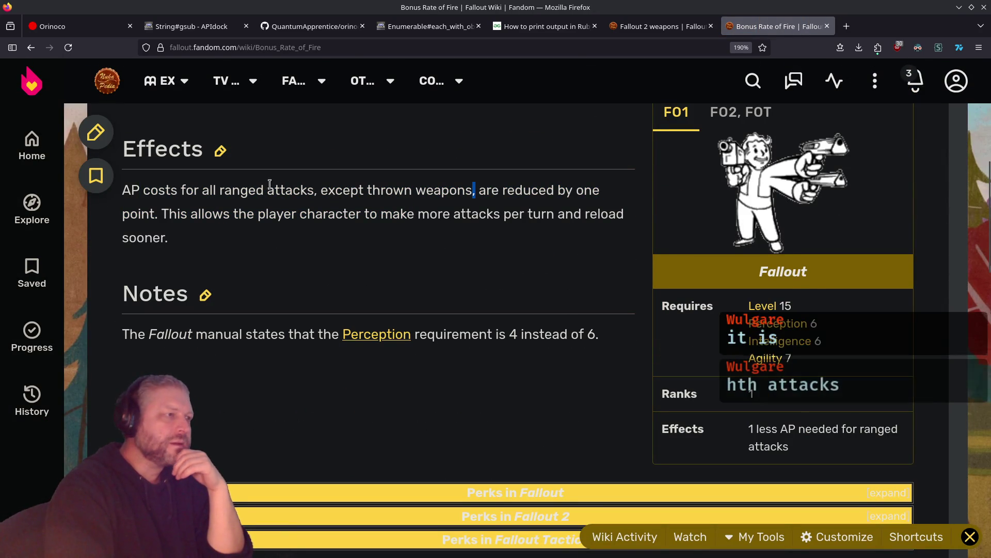
mouse_move(145, 190)
mouse_down()
mouse_move(463, 196)
mouse_move(362, 213)
mouse_move(149, 214)
mouse_up()
click(343, 193)
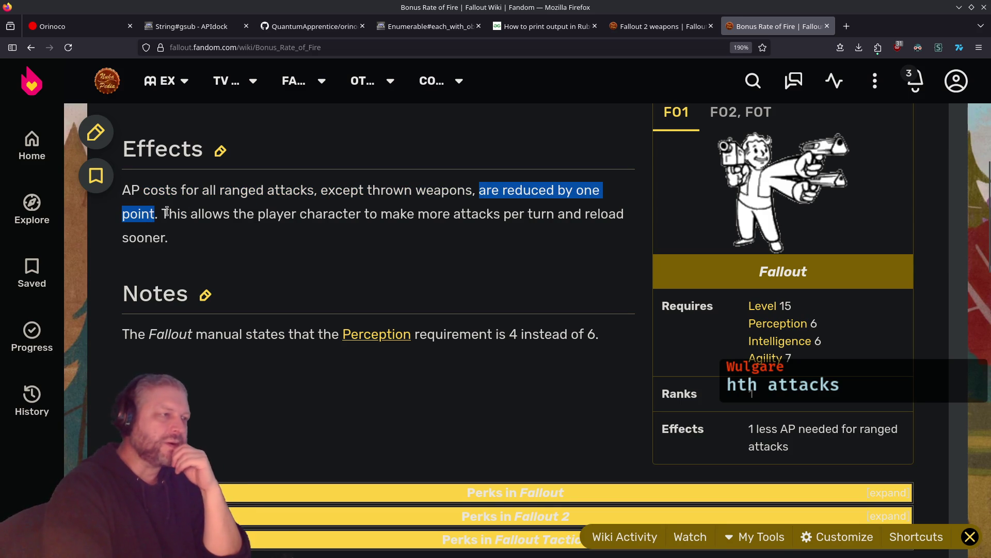
double_click(250, 189)
drag(250, 190, 272, 189)
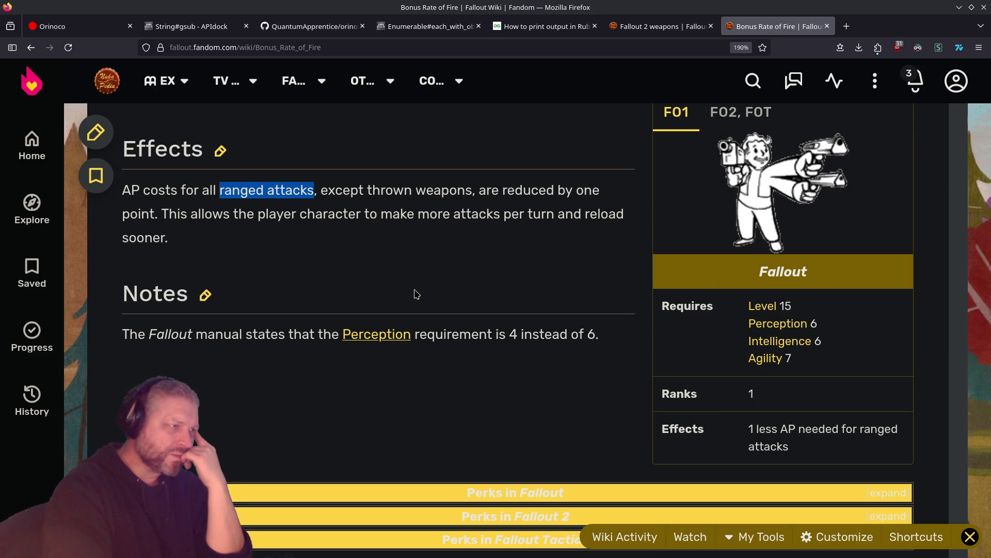
Return through the Fallout 2 perks table to the 'fallout 2 perks' search results
key(alt+Left)
scroll(258, 315, up, 5)
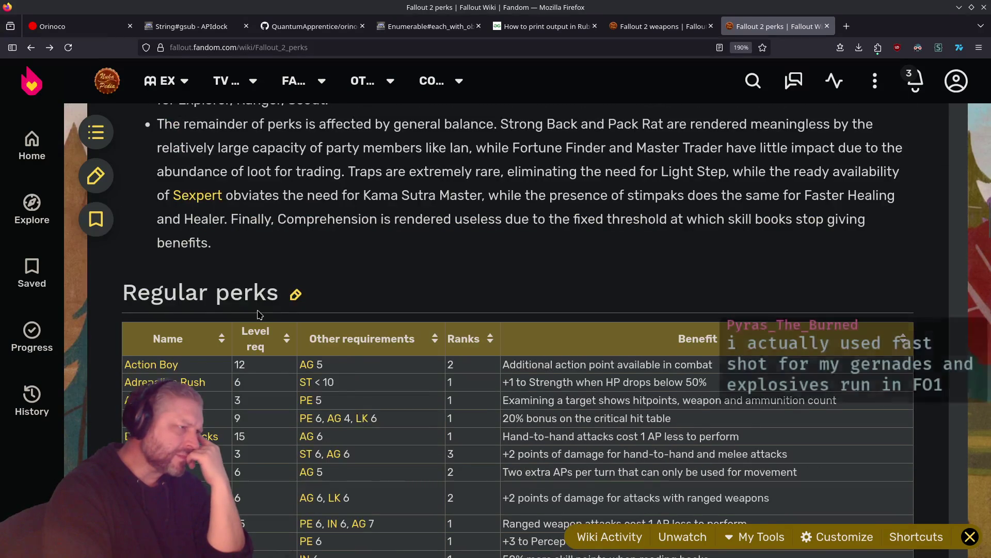
scroll(260, 314, down, 10)
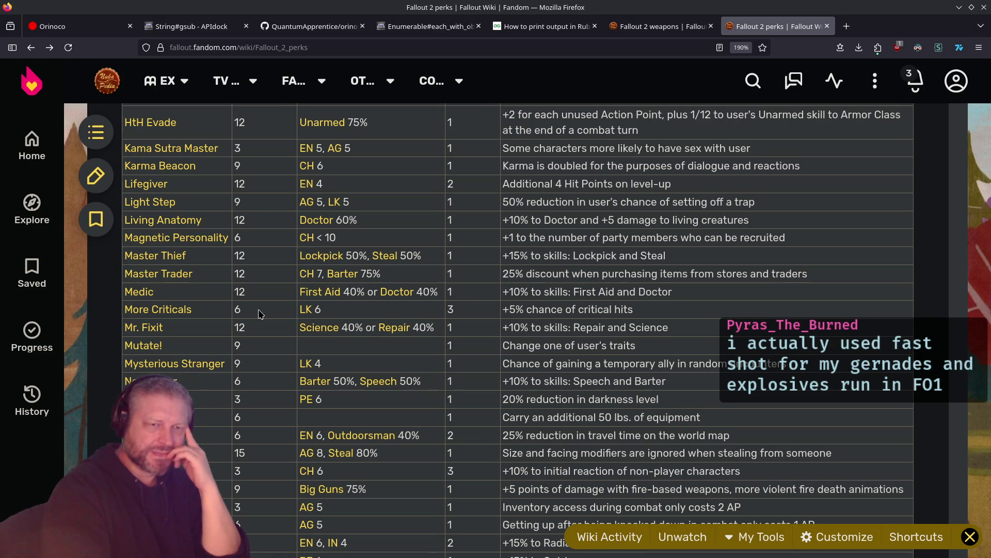
scroll(260, 313, down, 5)
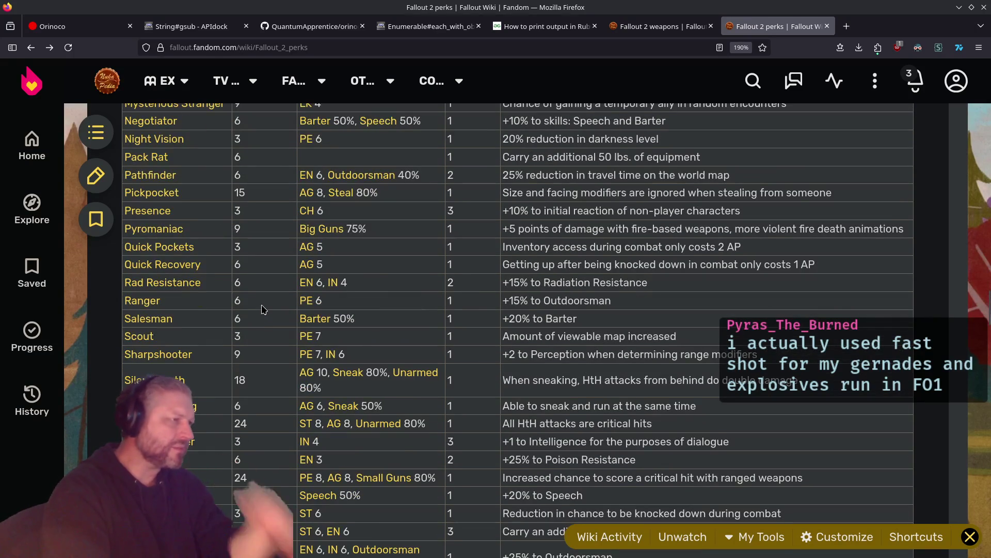
scroll(265, 308, up, 1)
scroll(264, 308, up, 8)
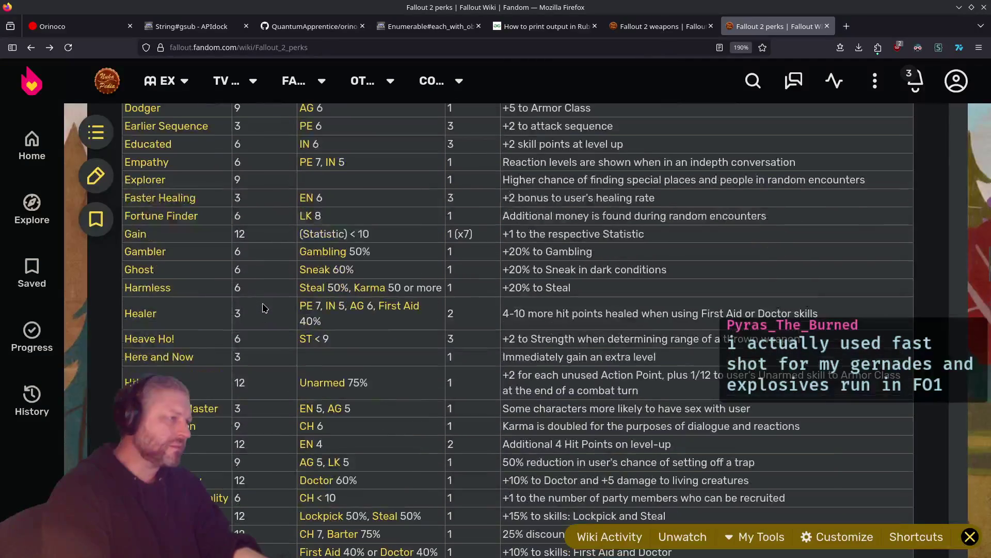
key(alt+Left)
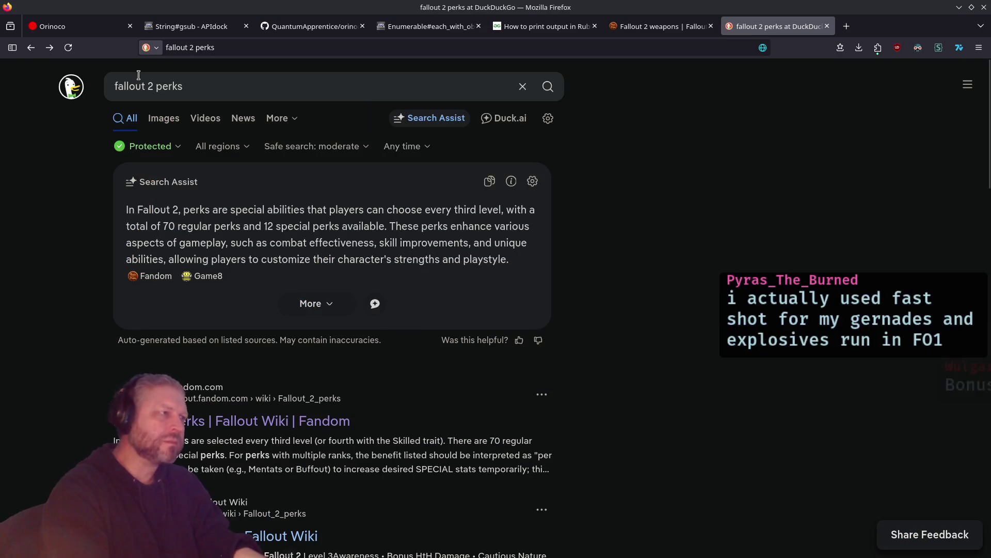
Search 'fallout 2 trait' and read Fast Shot's benefit in the Fallout 2 traits article
double_click(192, 91)
text(trait)
key(Return)
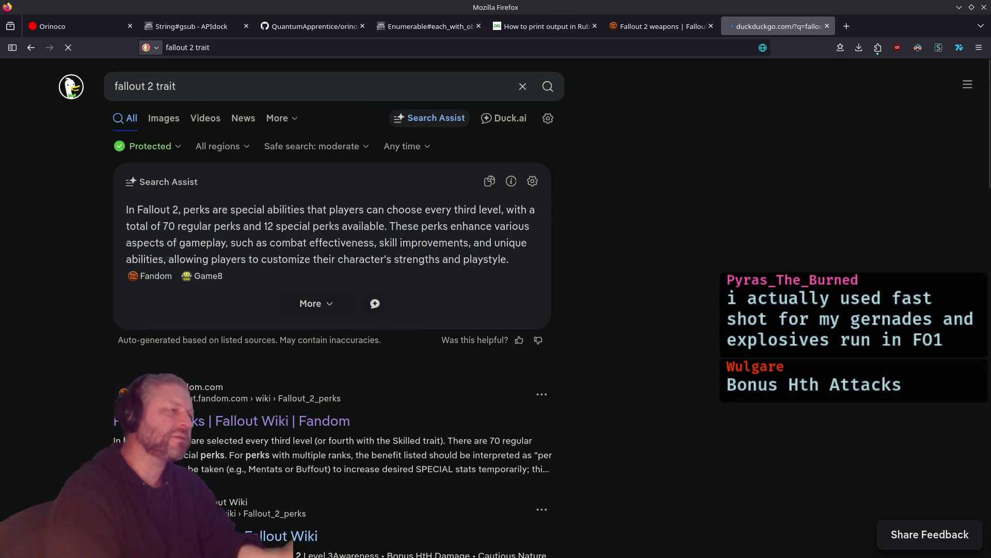
click(204, 312)
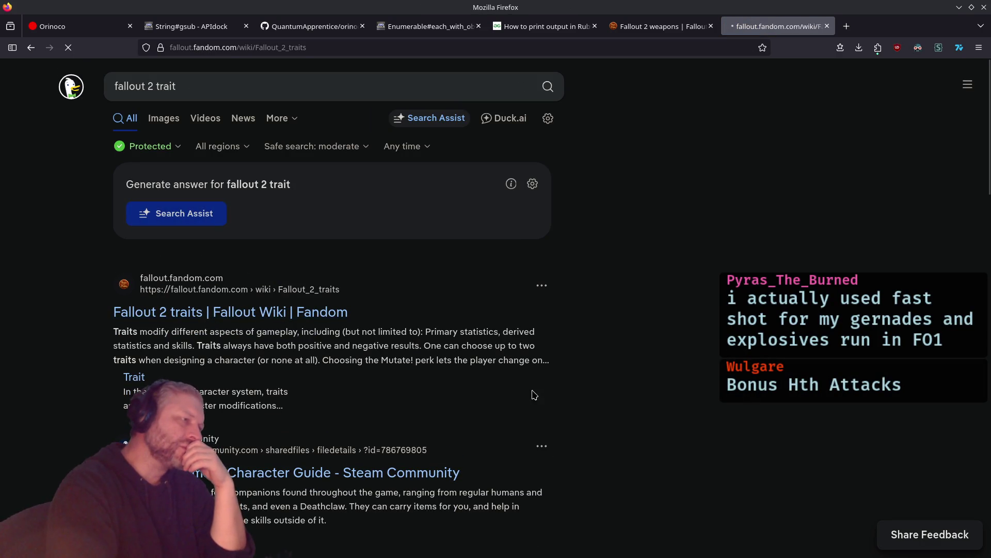
scroll(422, 360, down, 10)
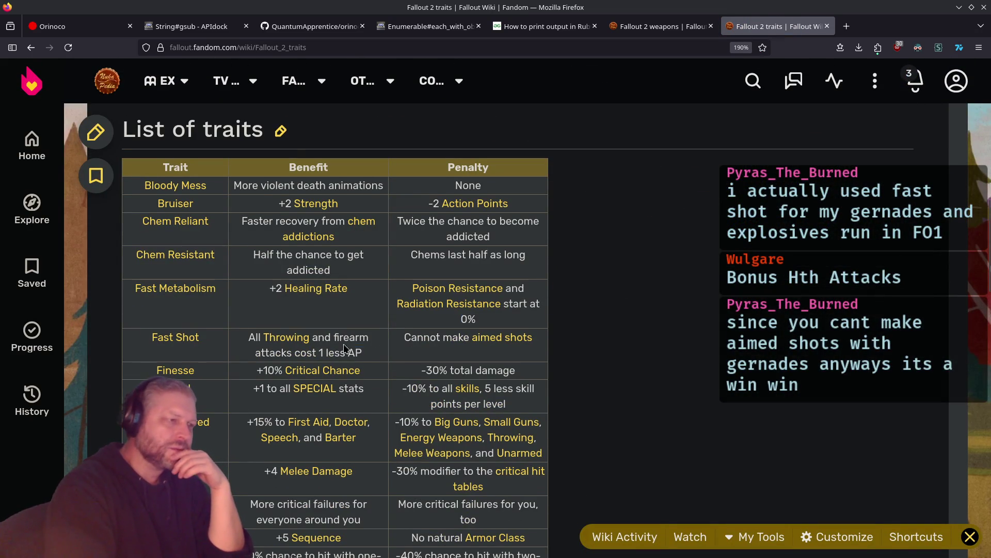
drag(375, 351, 239, 323)
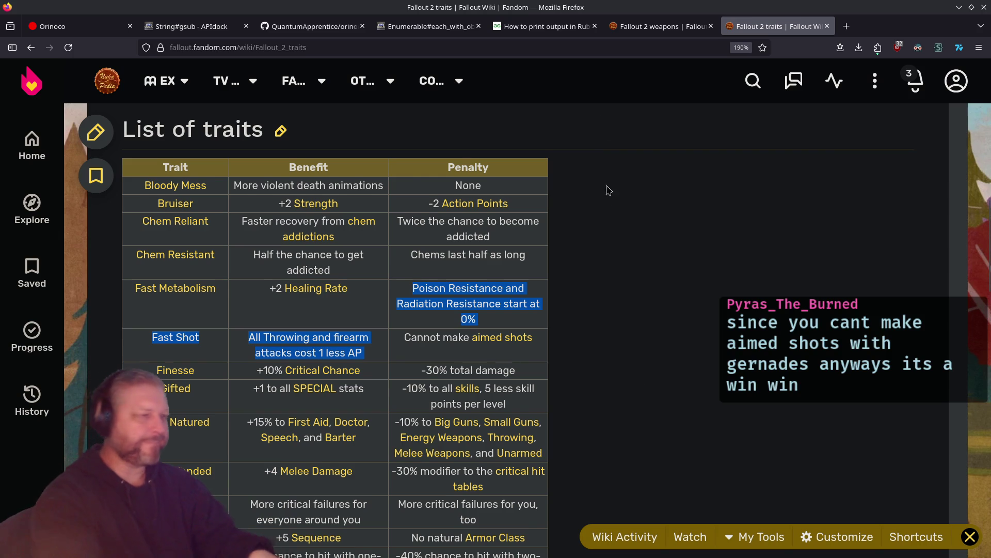
scroll(598, 206, down, 5)
scroll(596, 219, up, 3)
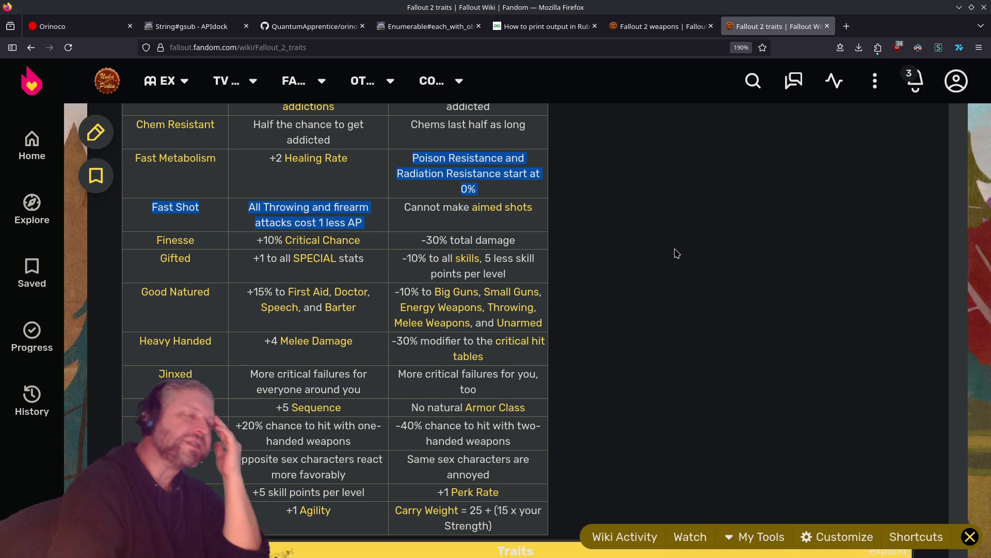
Return to the 'fallout 2 perks' results and open the perks article in a new tab
key(alt+Left)
key(ctrl+l)
text(fallout 2 perks)
key(Return)
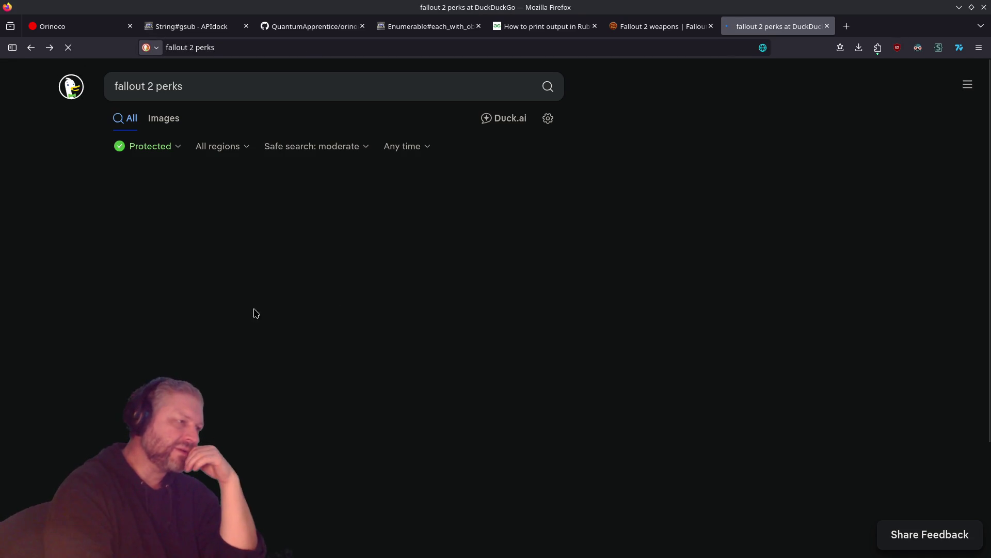
middle_click(214, 423)
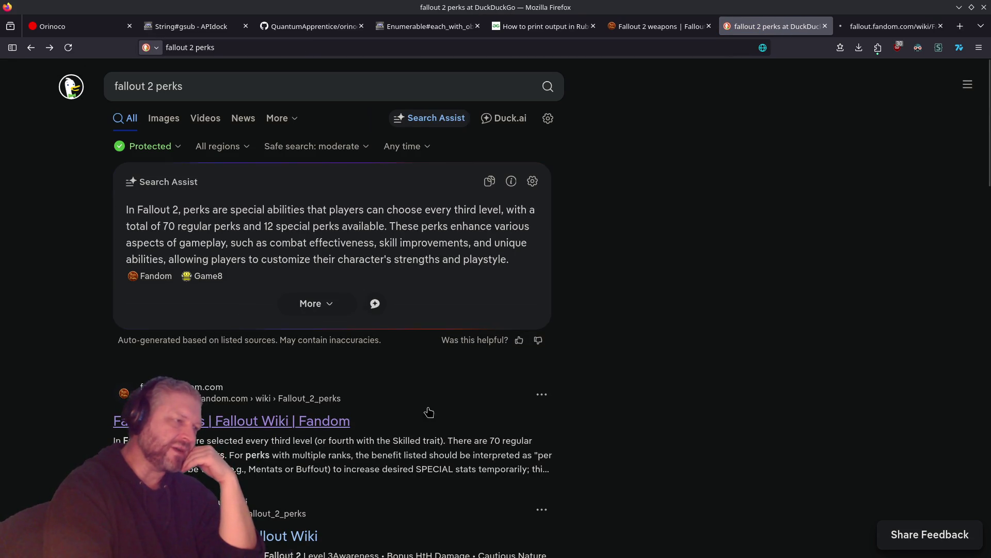
Open the Bonus HtH Attacks perk in the new perks tab and highlight its Effects sentence
key(alt+Left)
click(894, 23)
scroll(451, 270, down, 15)
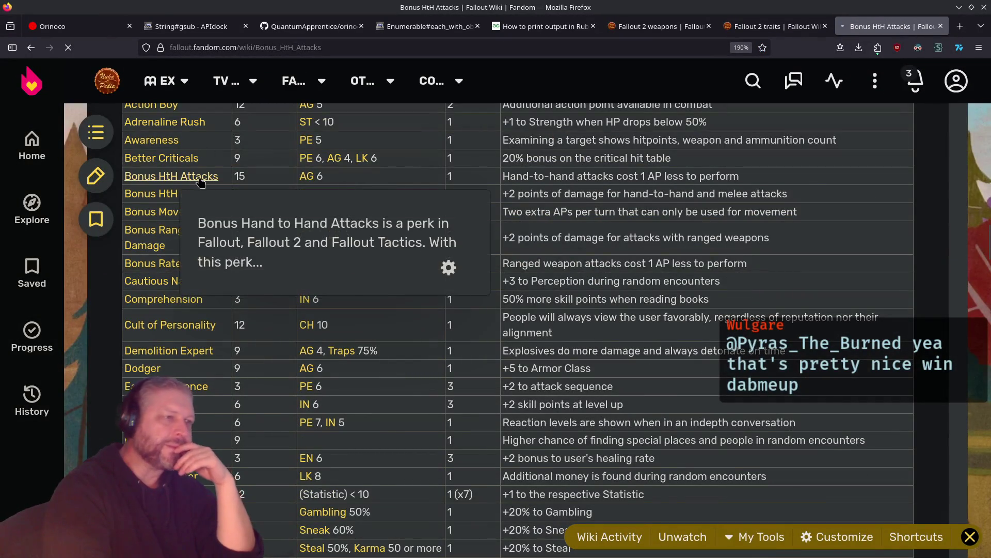
click(199, 178)
scroll(439, 283, down, 5)
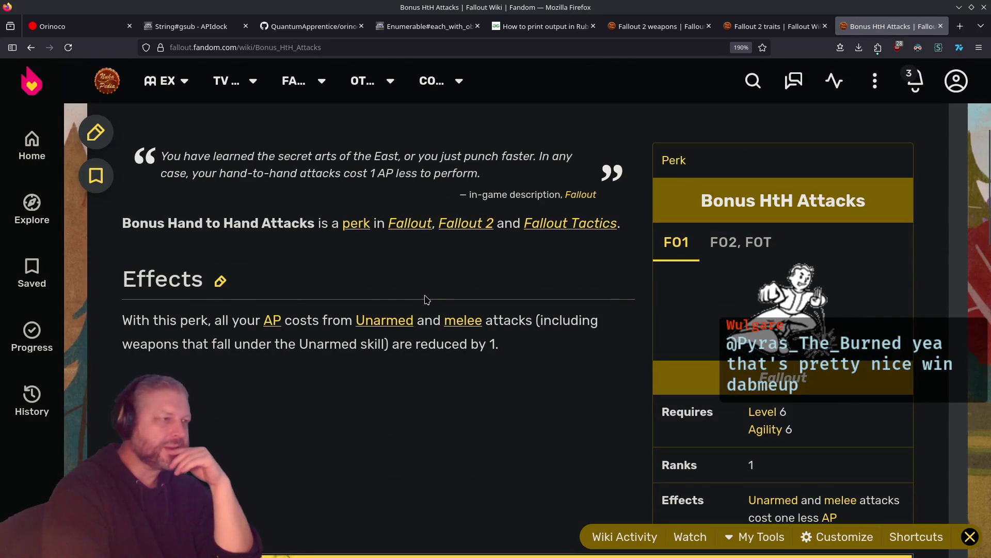
mouse_move(230, 322)
mouse_down()
mouse_move(459, 344)
mouse_move(513, 323)
mouse_move(522, 346)
mouse_up()
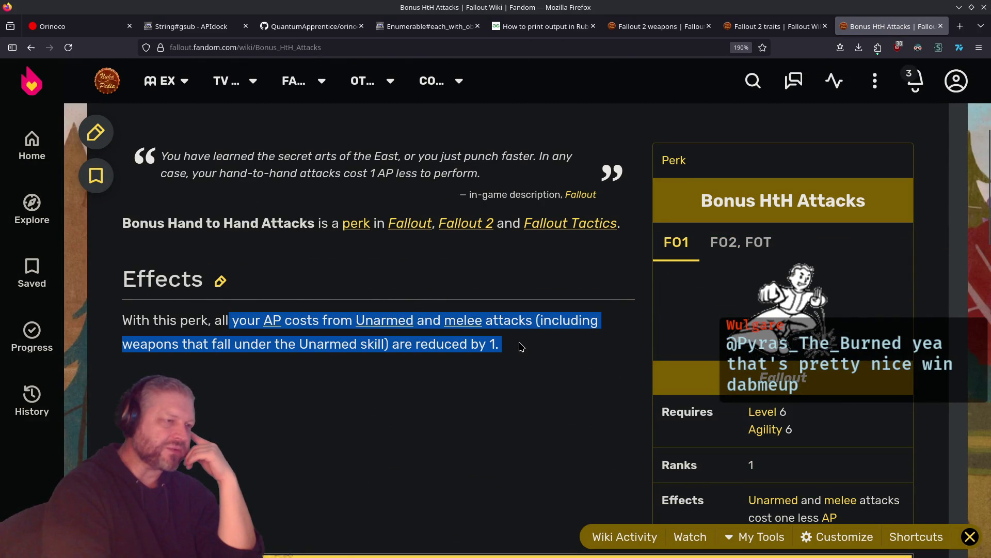
mouse_move(143, 316)
mouse_down()
mouse_move(340, 322)
mouse_move(501, 354)
mouse_move(560, 380)
mouse_up()
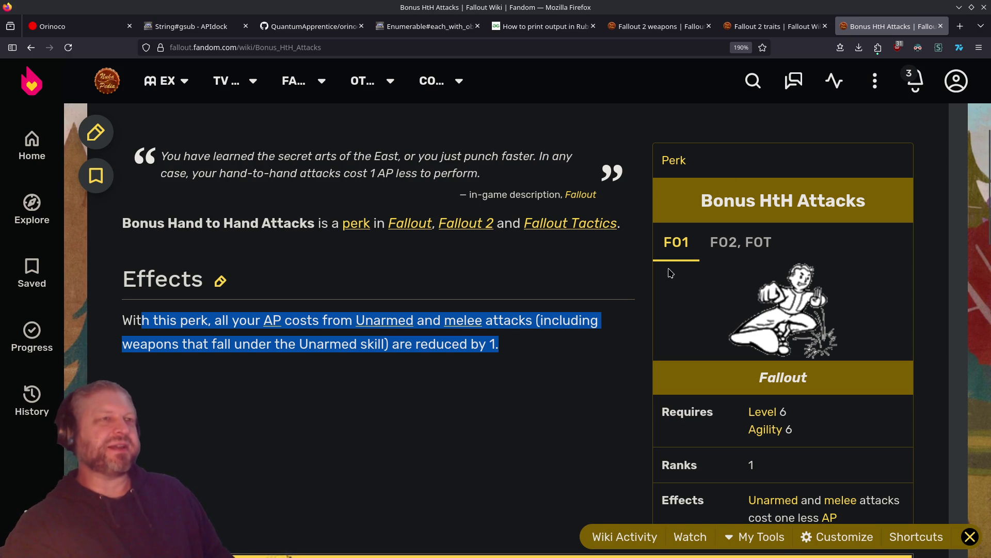
click(763, 27)
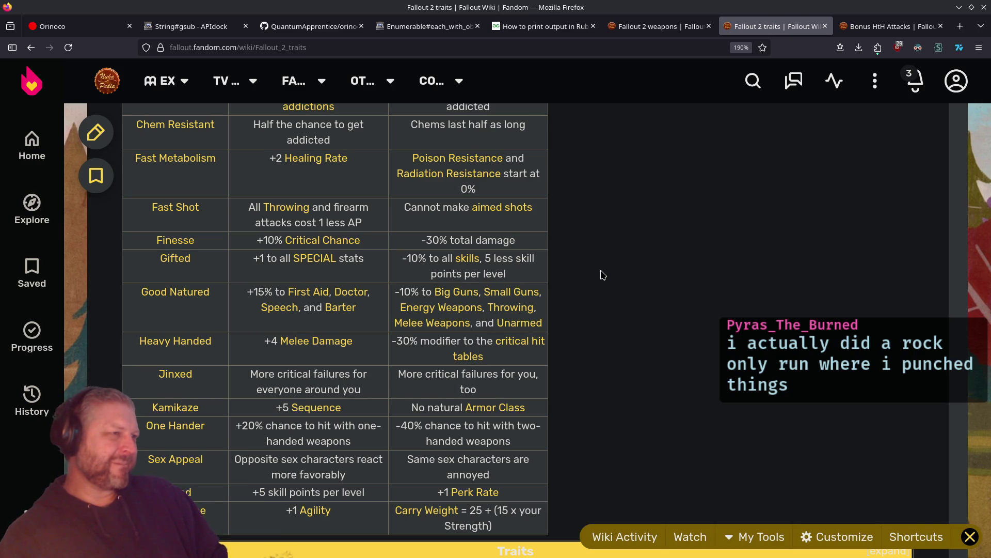
Open the Fast Shot trait article from the Fallout 2 traits table
scroll(602, 275, up, 5)
scroll(601, 275, down, 12)
scroll(602, 275, up, 8)
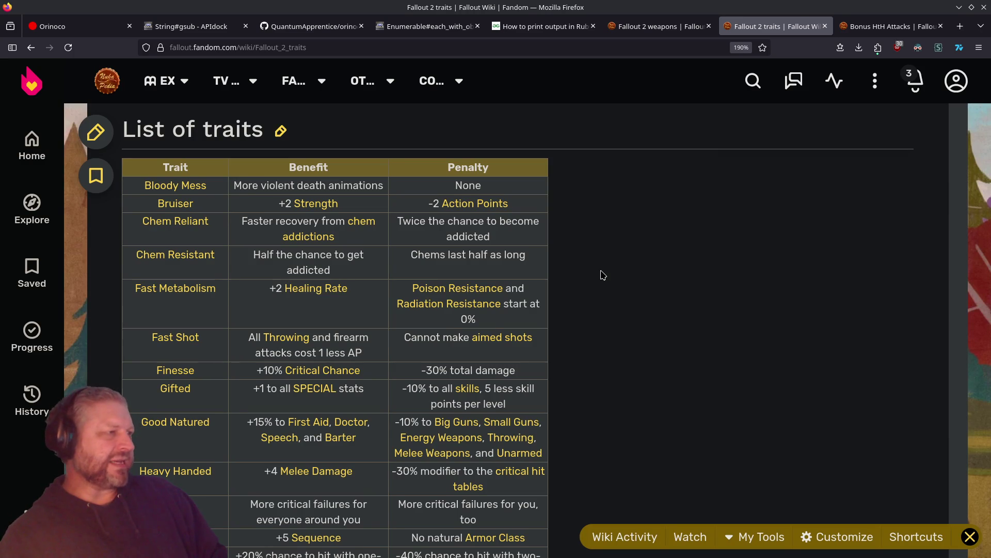
scroll(602, 274, down, 3)
click(194, 215)
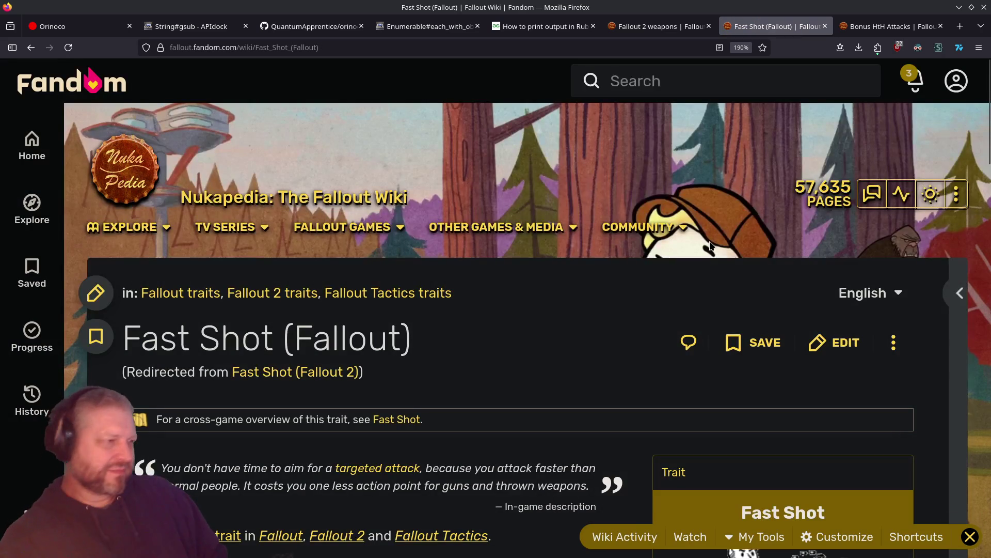
scroll(710, 246, down, 6)
Toggle the Bonus HtH Attacks infobox between Fallout and Fallout 2/Tactics requirements
click(886, 26)
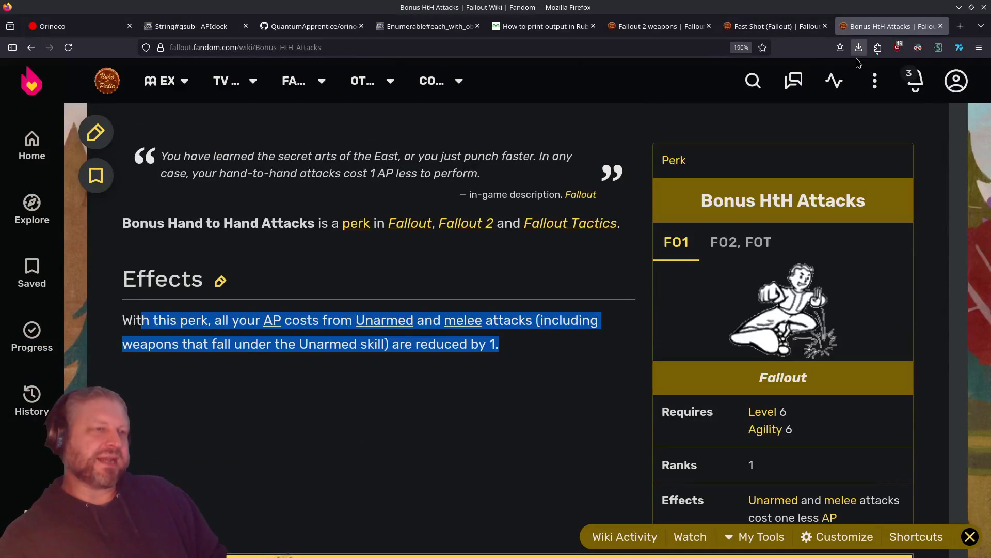
click(619, 316)
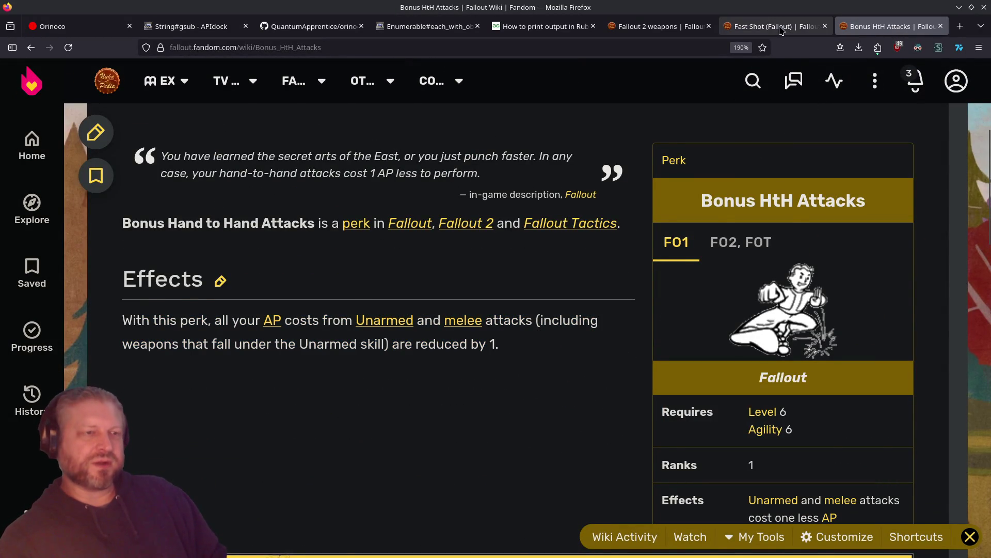
click(781, 30)
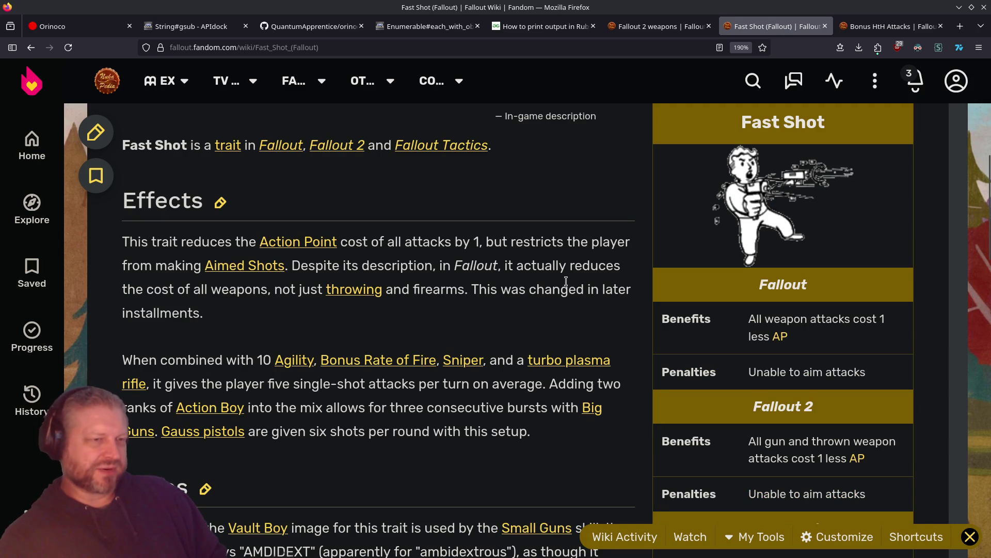
click(886, 26)
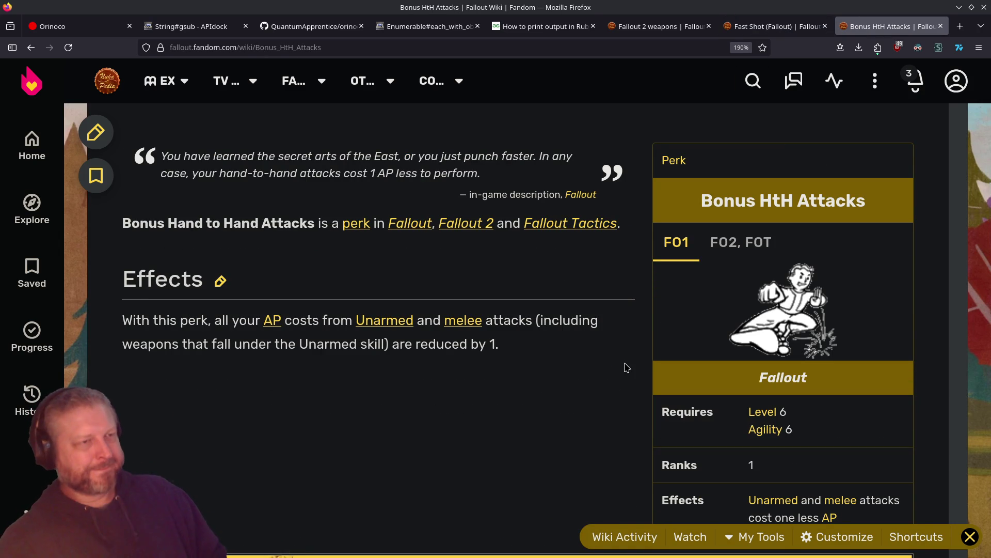
click(718, 245)
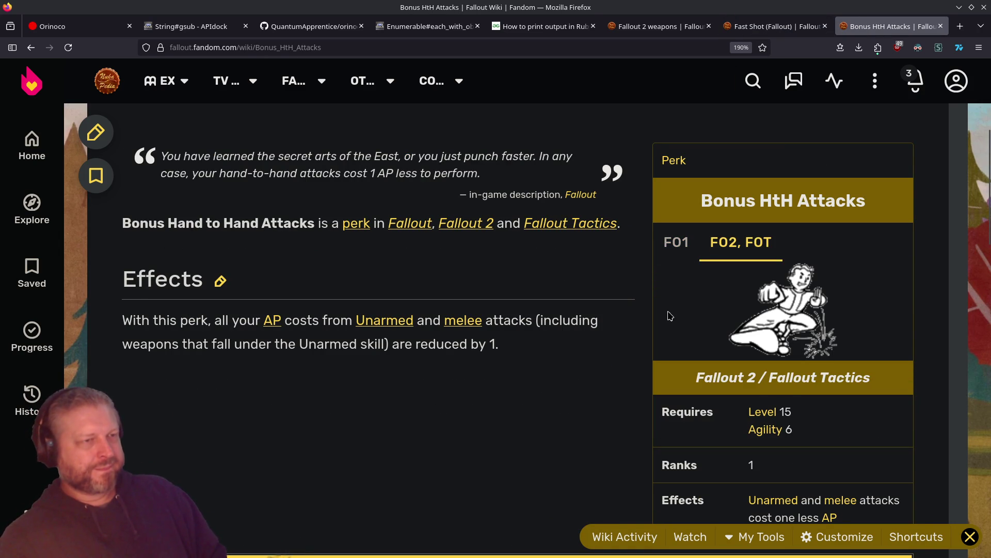
click(671, 244)
Expand and collapse the Perks in Fallout navbox on the Bonus HtH Attacks page
scroll(553, 305, down, 6)
scroll(537, 321, up, 5)
scroll(530, 331, up, 3)
scroll(573, 441, down, 3)
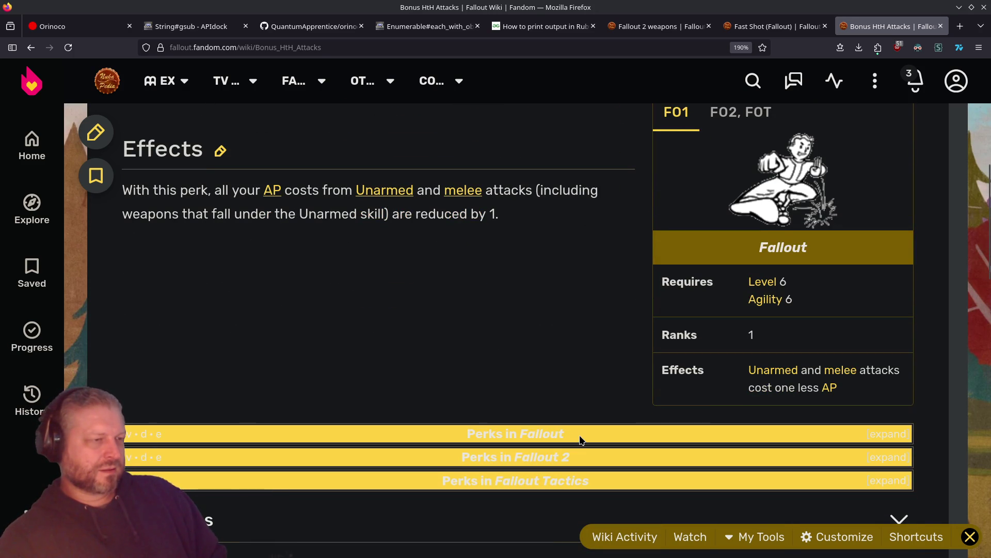
click(871, 438)
click(871, 438)
key(alt+Tab)
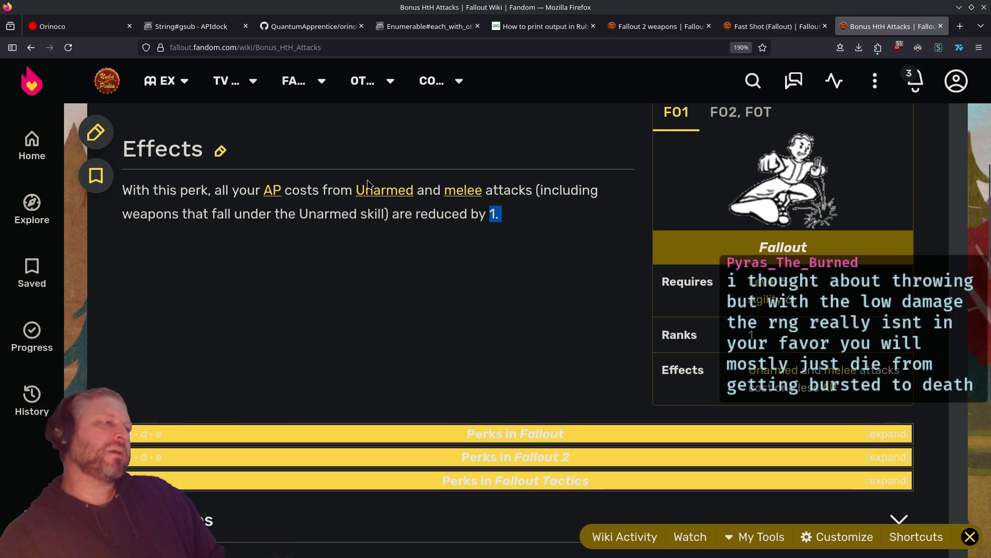
Compare Bonus HtH Attacks' reduced Unarmed and melee AP sentence with the Fast Shot article
drag(365, 192, 566, 227)
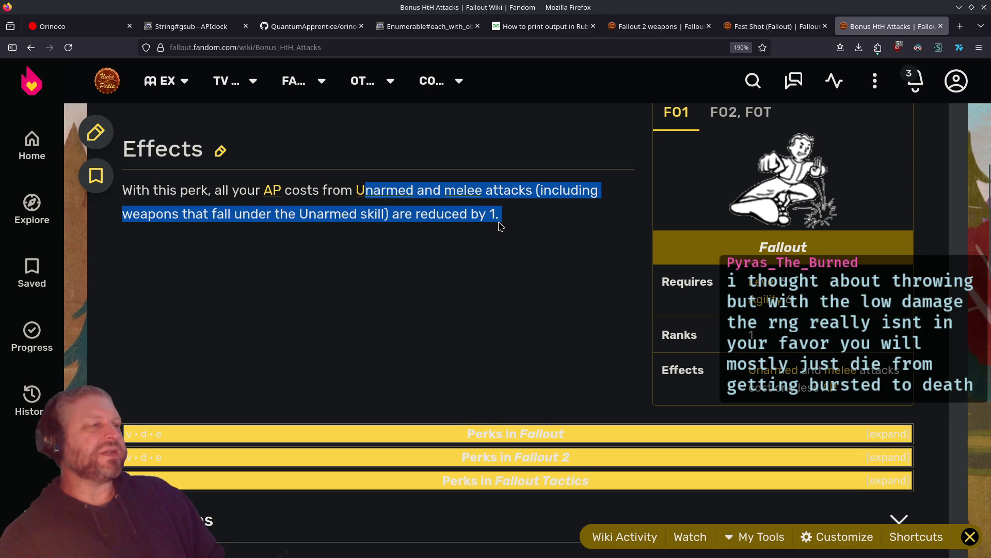
click(602, 161)
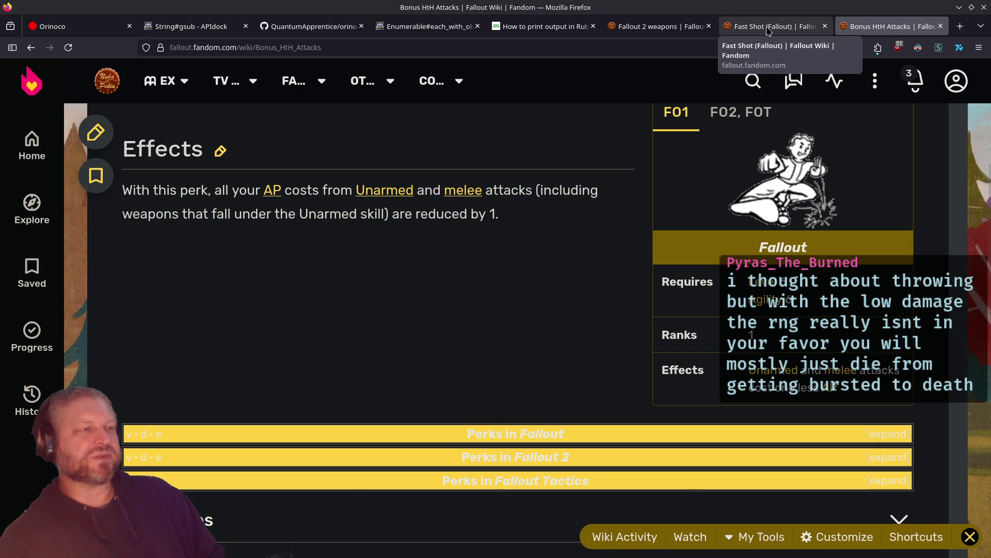
click(774, 26)
click(870, 26)
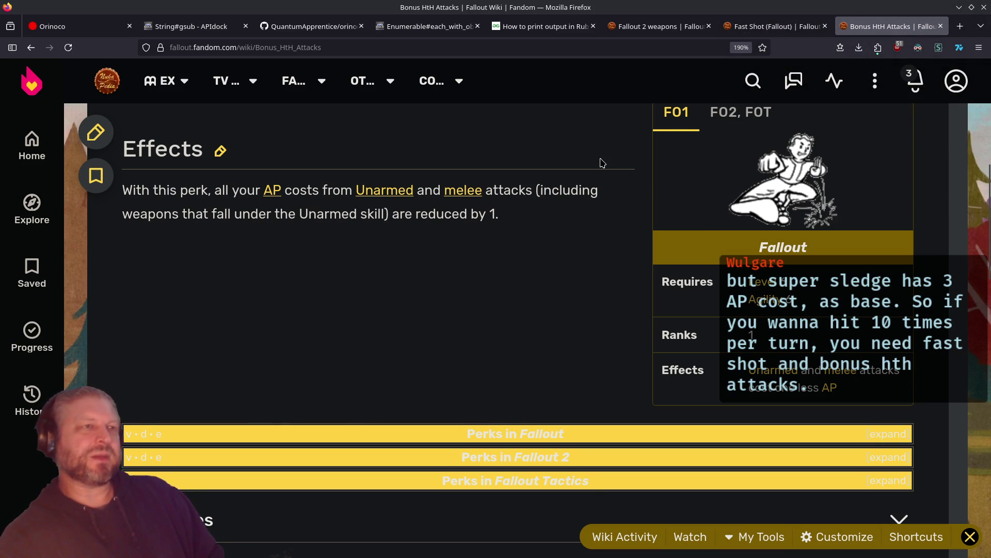
click(773, 32)
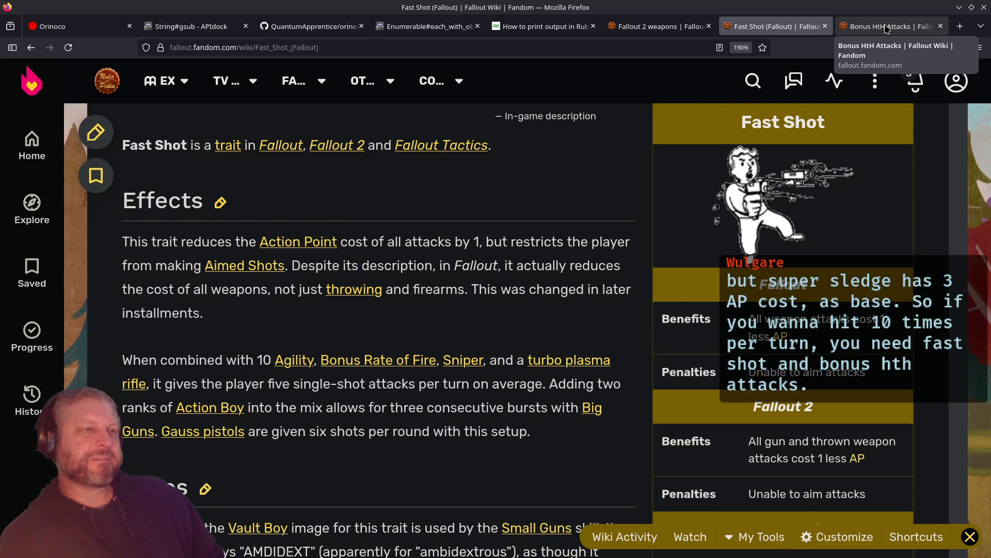
Review the Fast Shot (Fallout) article, then close it and the Bonus HtH Attacks tab
click(886, 28)
click(815, 29)
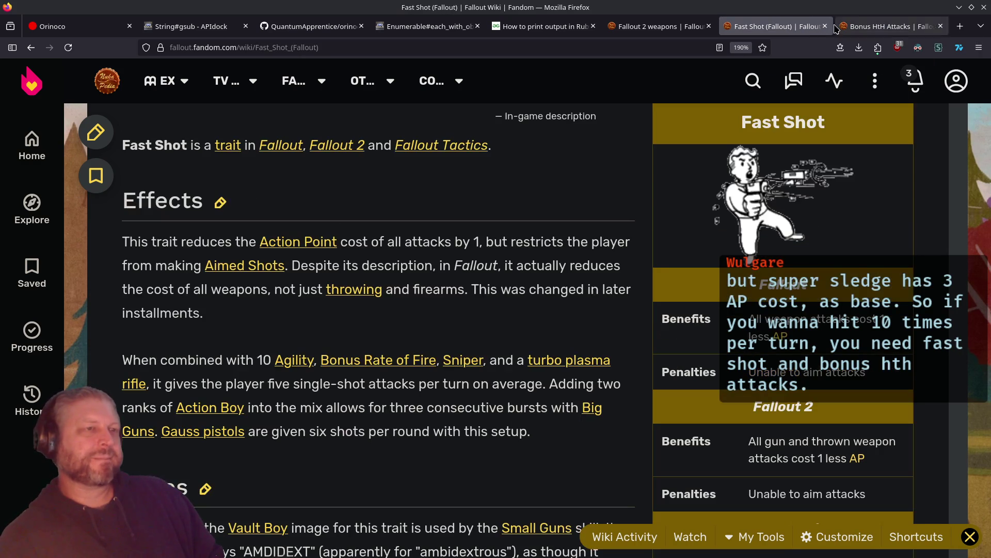
scroll(533, 169, up, 5)
scroll(534, 169, up, 2)
scroll(534, 169, down, 5)
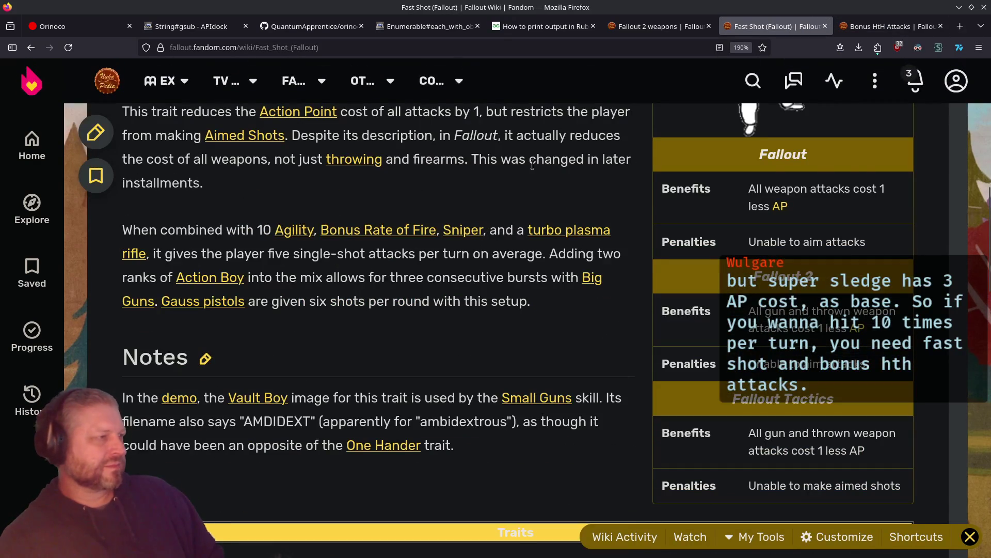
scroll(533, 164, up, 2)
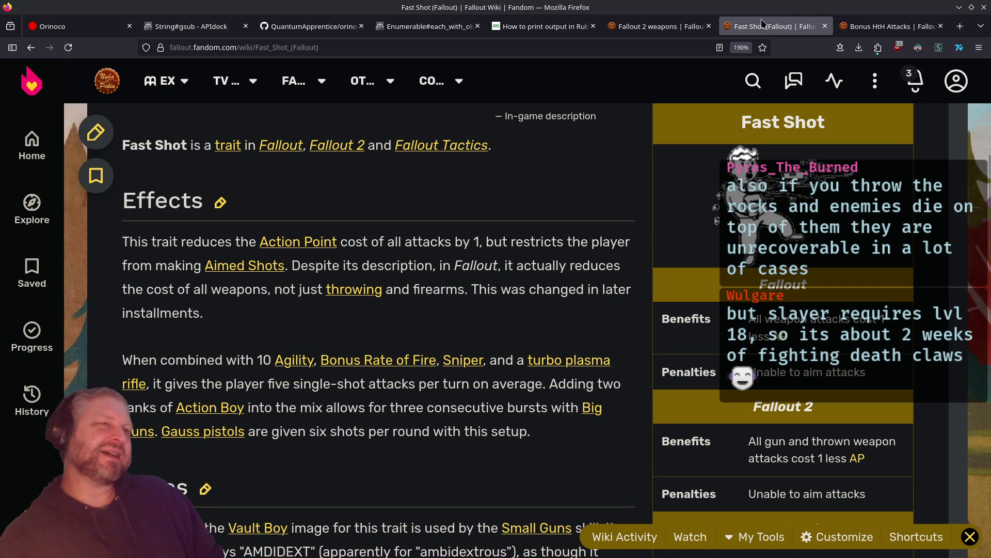
click(825, 26)
click(825, 26)
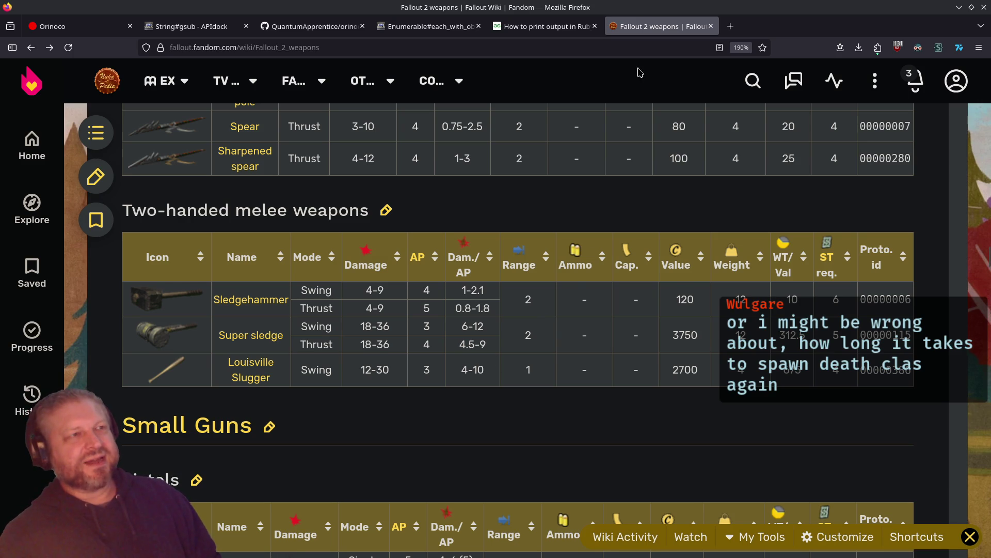
Close the Fallout 2 weapons tab and tile Firefox on the right half beside VS Code
click(711, 29)
double_click(703, 5)
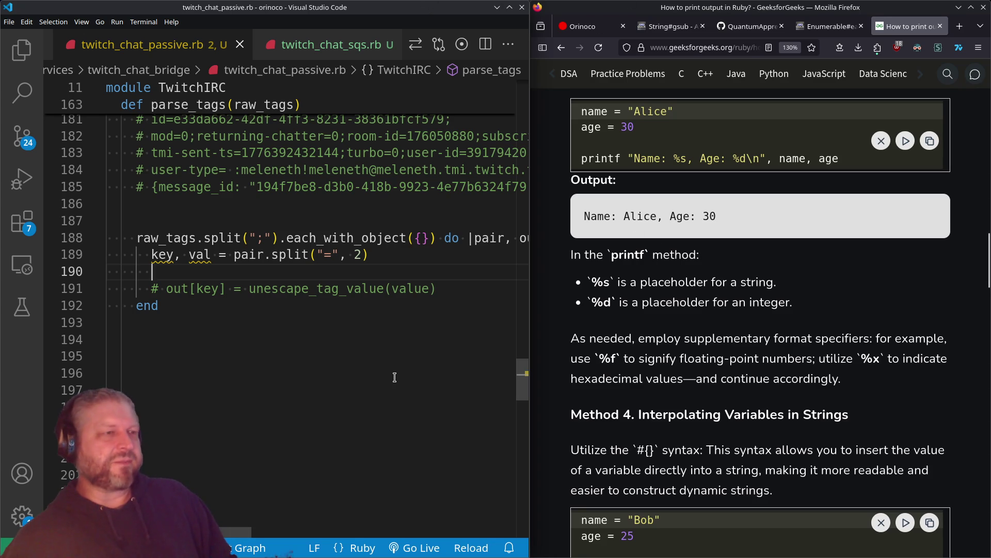
Compare APIdock's each_with_object docs with the emotes case of the JavaScript parse_tags
click(838, 28)
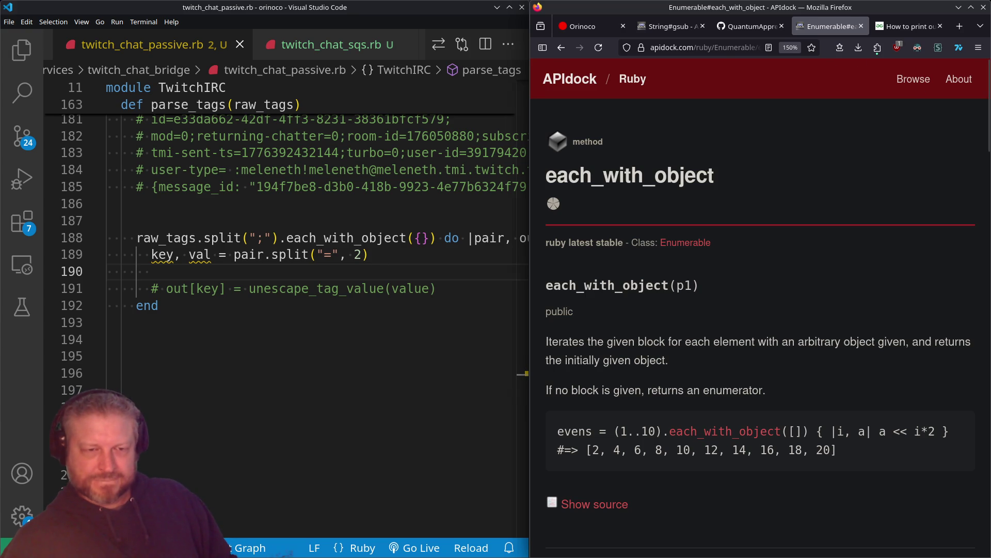
key(alt+Tab)
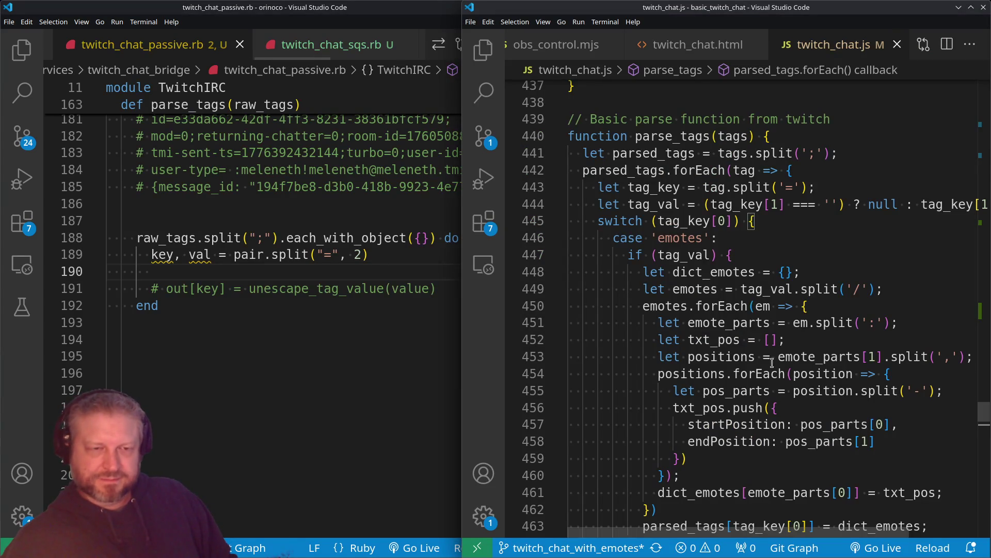
click(773, 238)
scroll(771, 243, down, 2)
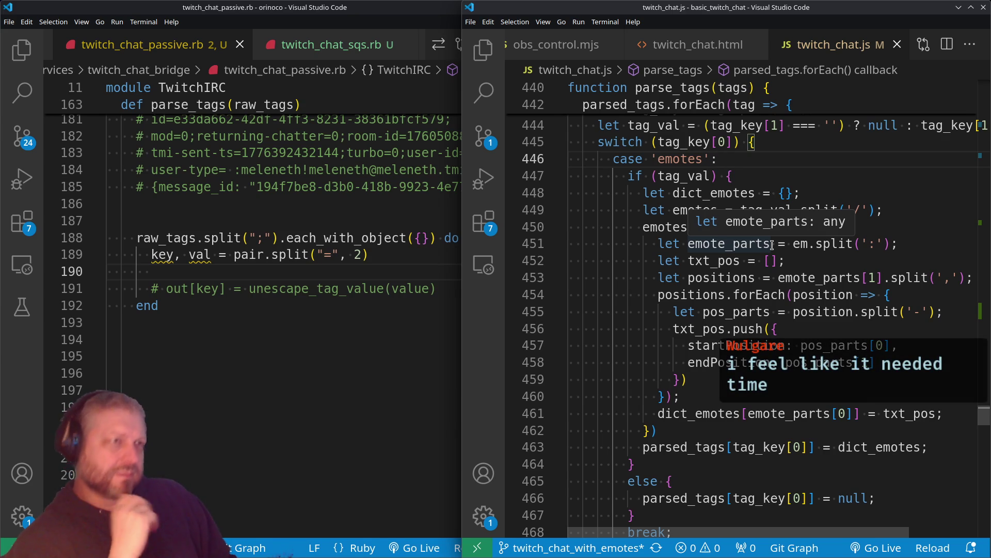
key(alt+Tab)
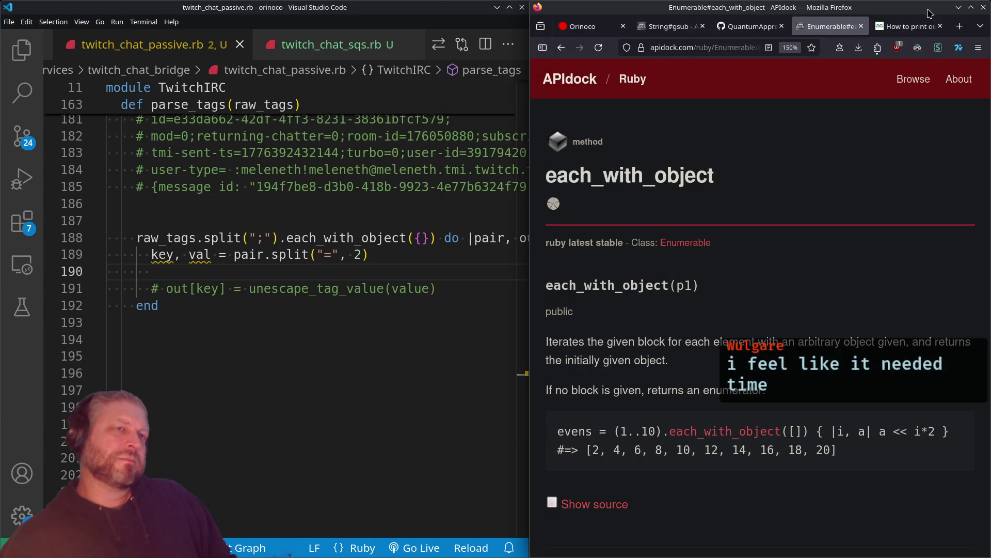
Search the web for 'fallout 1 deathclaws' in a new tab and maximize the browser
click(960, 26)
text(falllou)
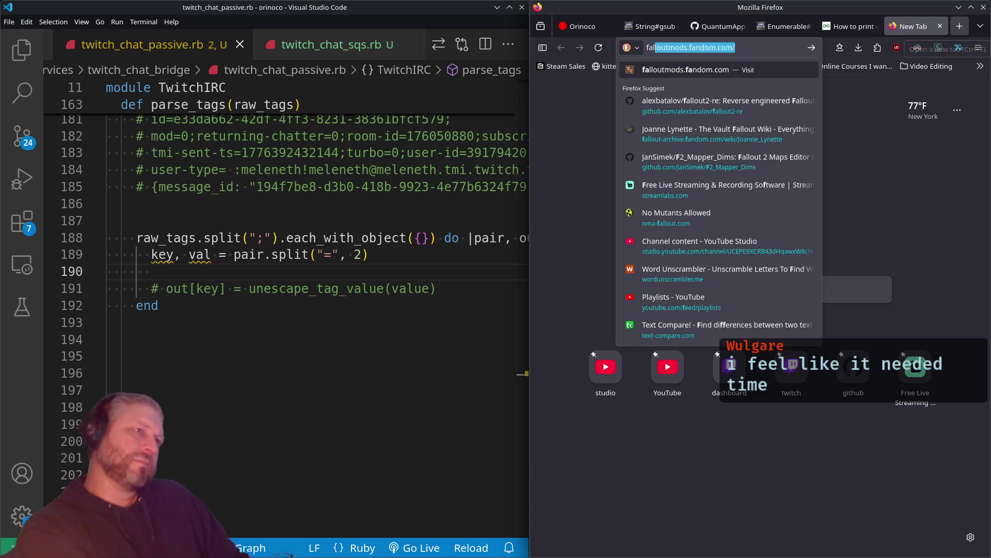
key(BackSpace)
key(BackSpace)
key(BackSpace)
text(out 1 deathclaws)
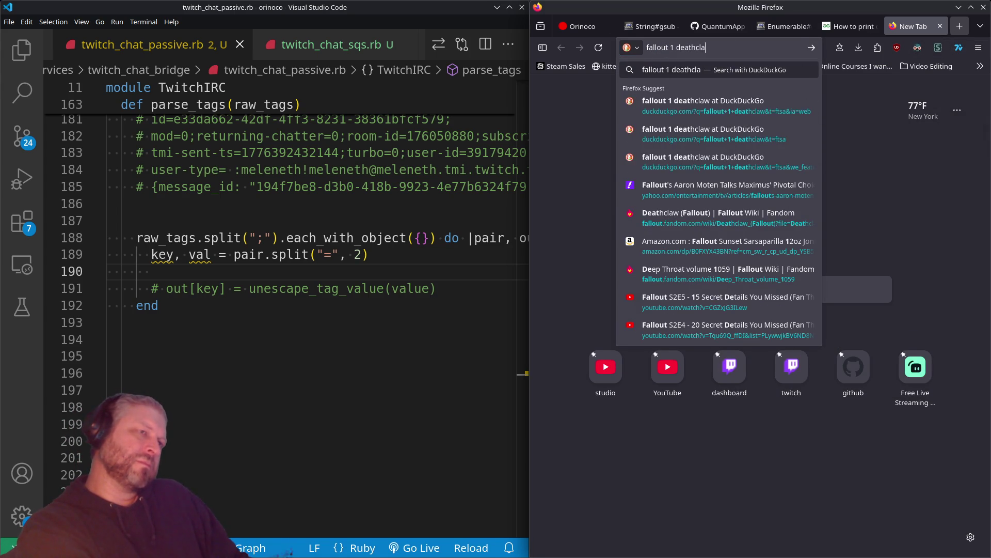
key(Return)
key(super+Page_Up)
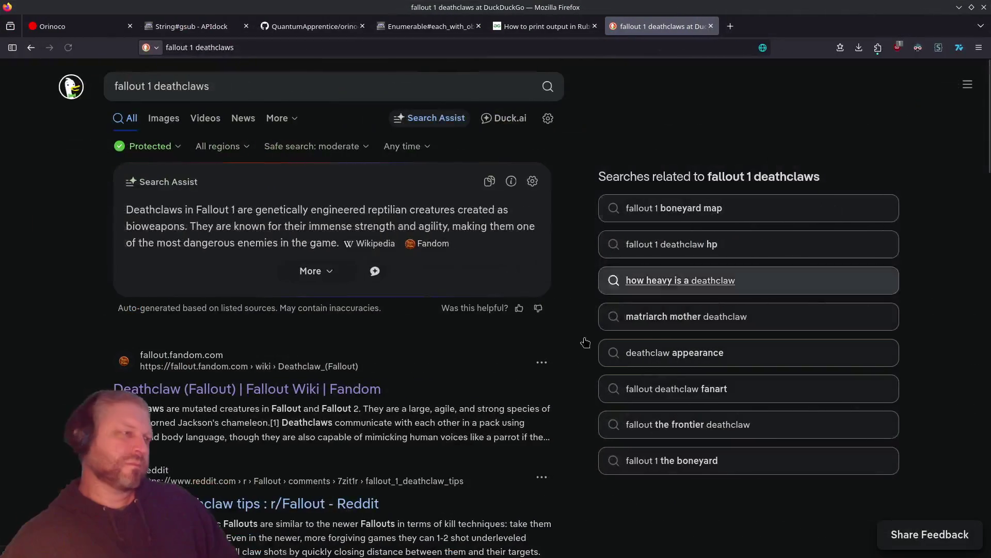
Read the Fandom Deathclaw (Fallout) article, then return to the search results
click(233, 395)
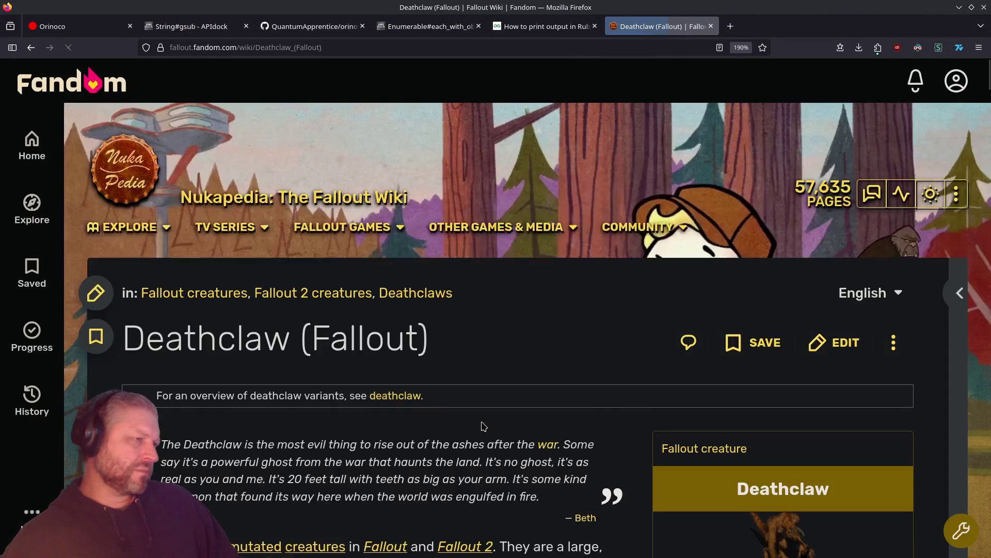
scroll(484, 427, down, 5)
scroll(484, 426, up, 3)
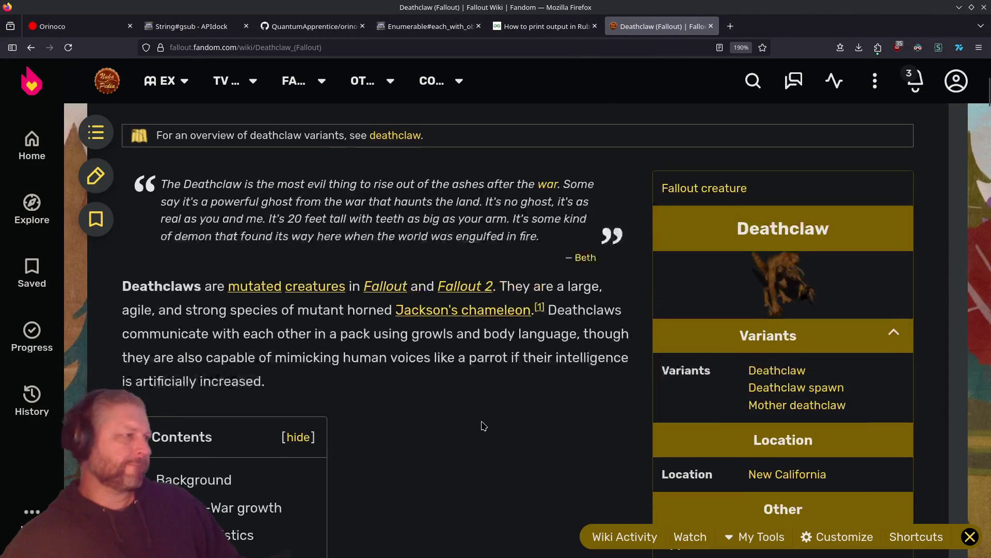
scroll(484, 427, down, 15)
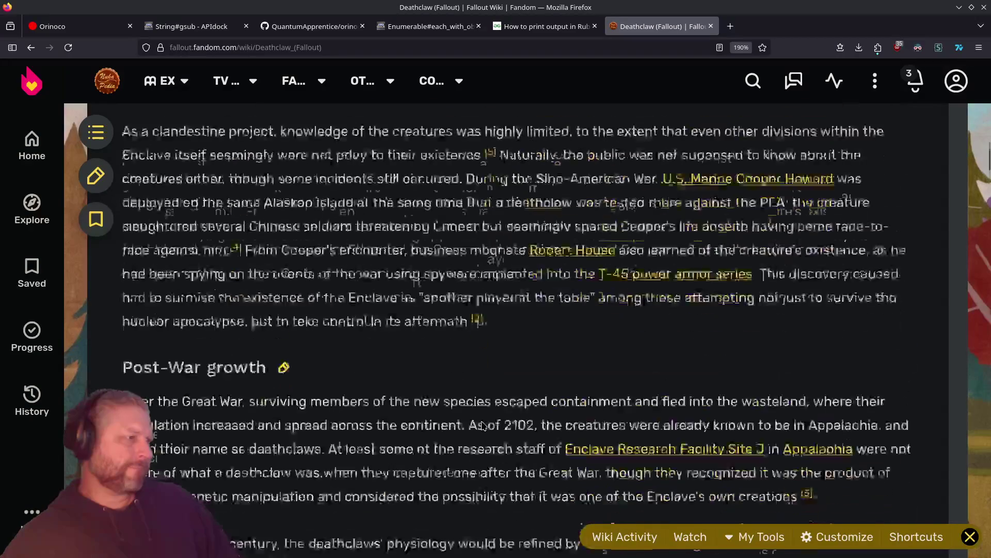
scroll(481, 426, down, 2)
key(alt+Left)
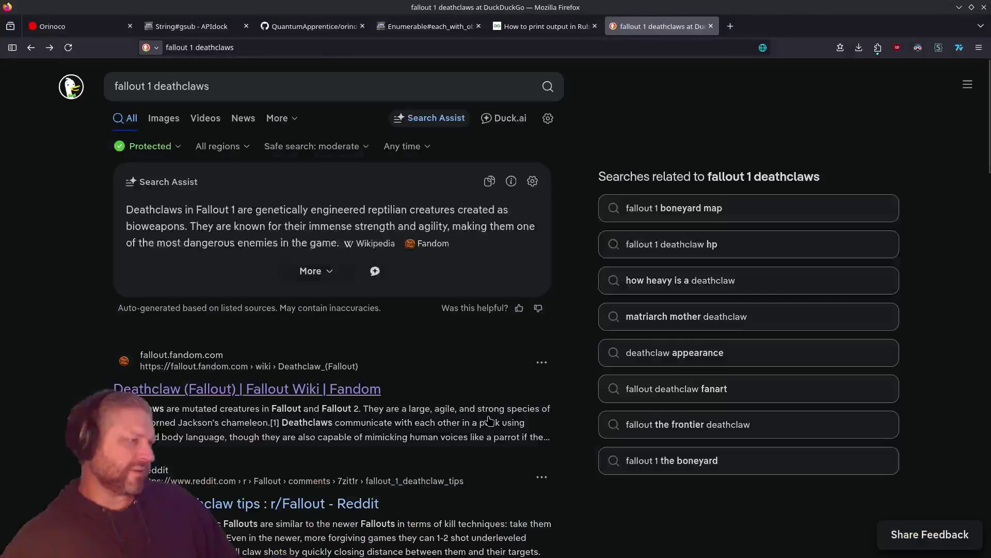
Change the search query to 'fallout 1 boneyard' and submit it
scroll(433, 417, down, 7)
scroll(433, 417, down, 3)
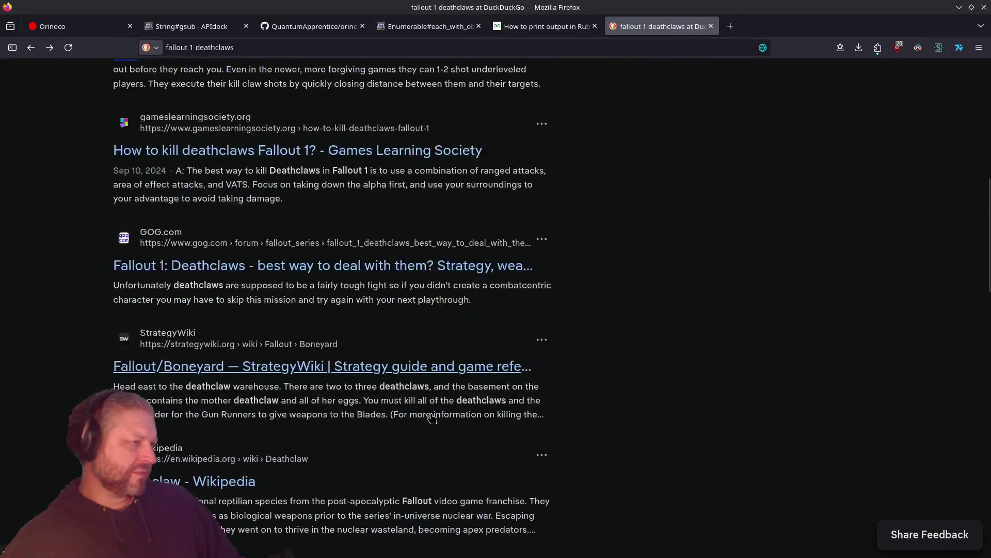
scroll(433, 417, up, 10)
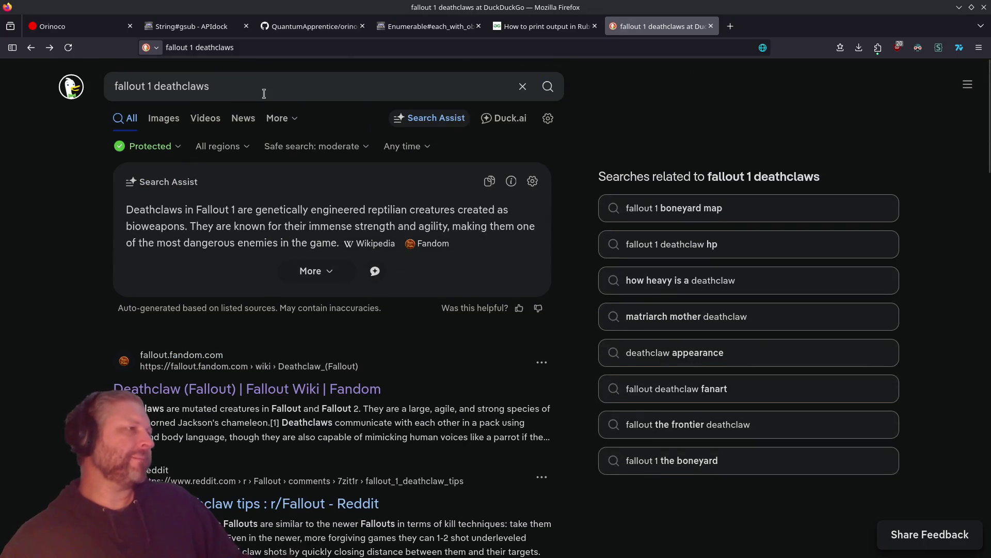
double_click(264, 93)
text(boneyard)
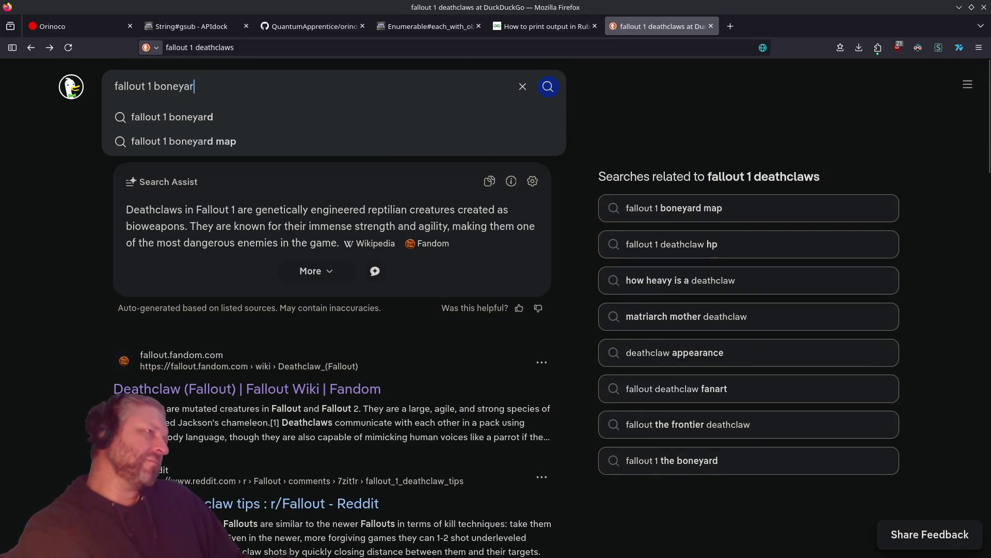
key(Return)
click(276, 205)
scroll(593, 297, down, 15)
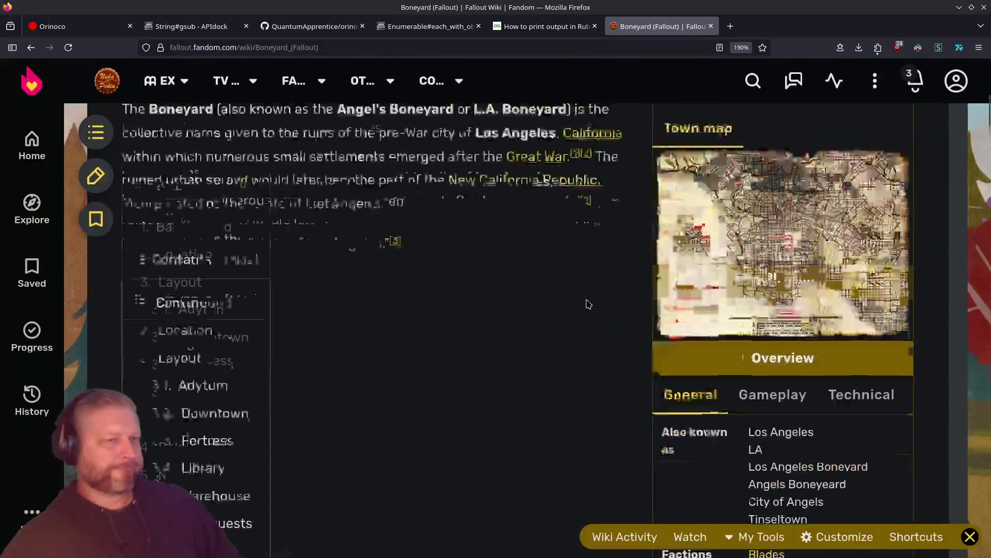
scroll(568, 299, up, 10)
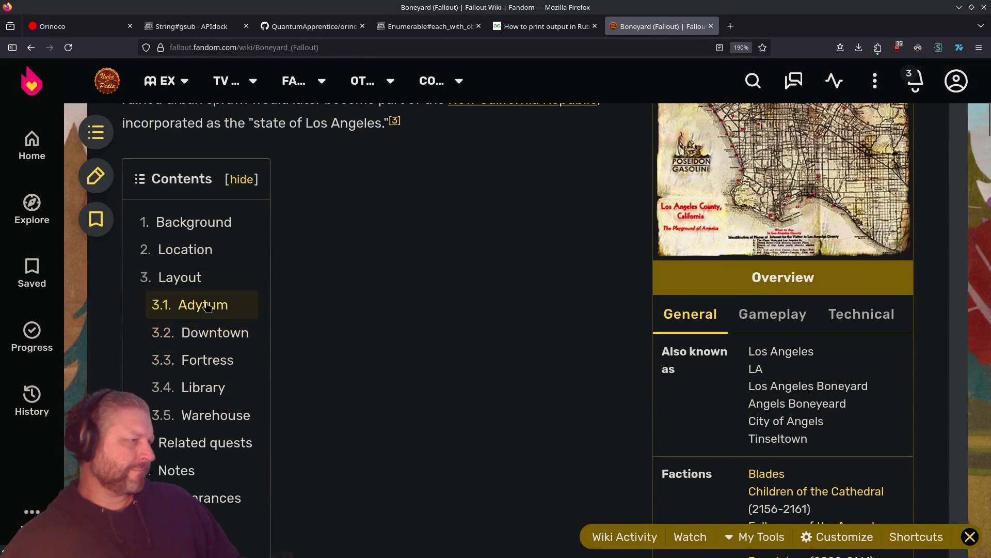
click(210, 417)
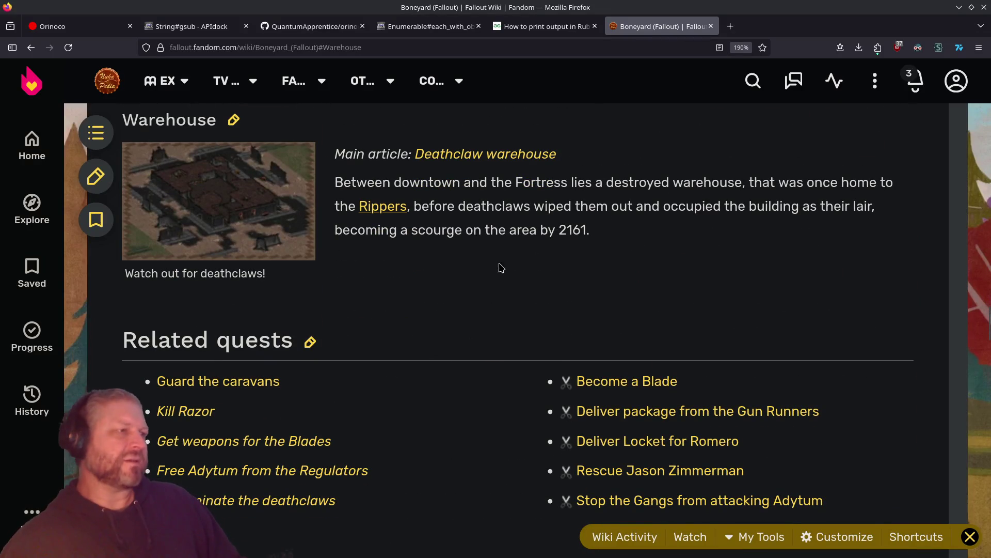
click(508, 157)
scroll(496, 341, down, 5)
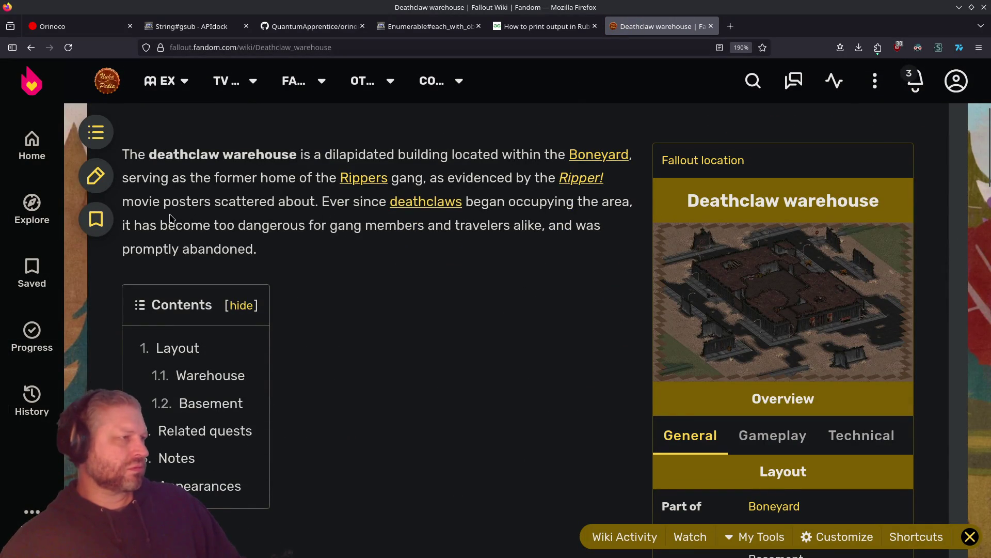
scroll(438, 308, down, 10)
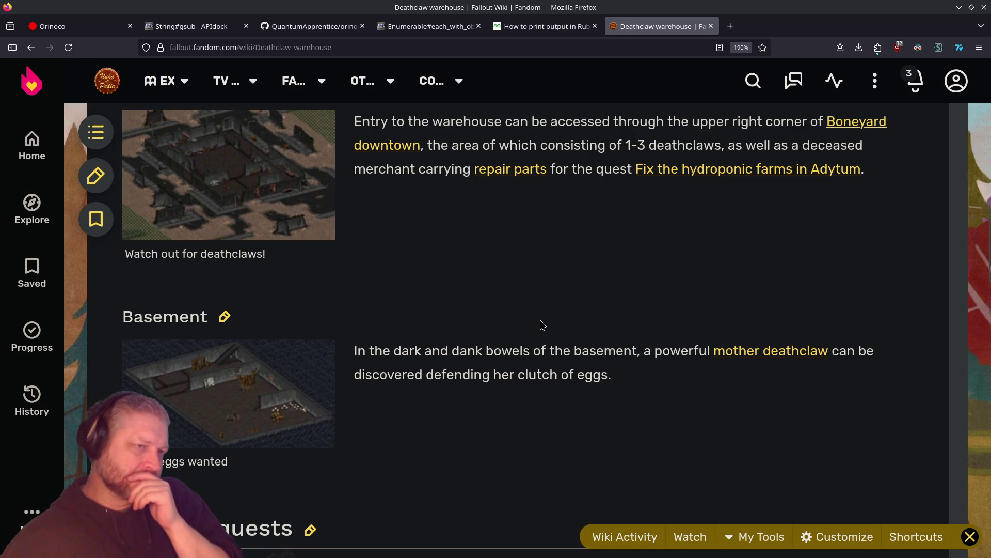
scroll(541, 325, down, 3)
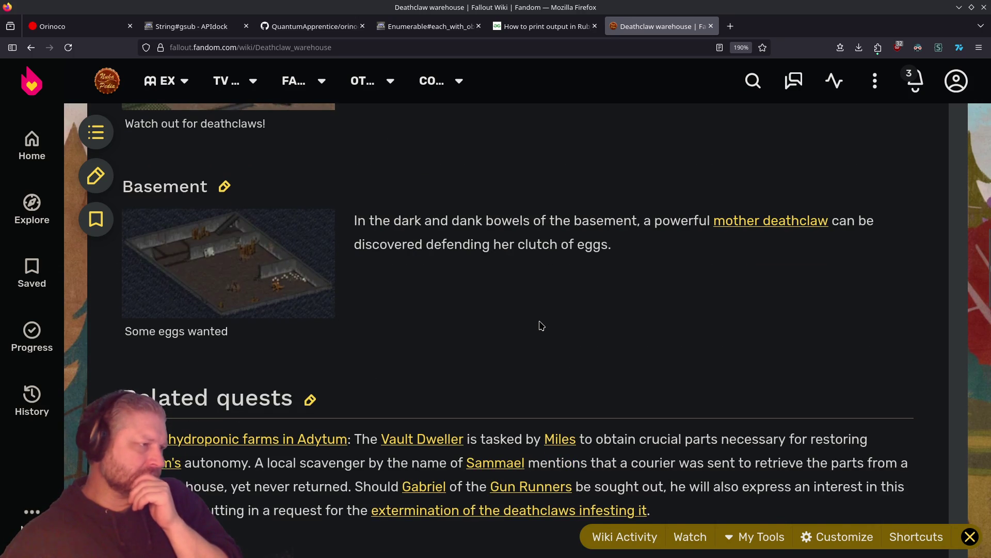
scroll(541, 325, down, 5)
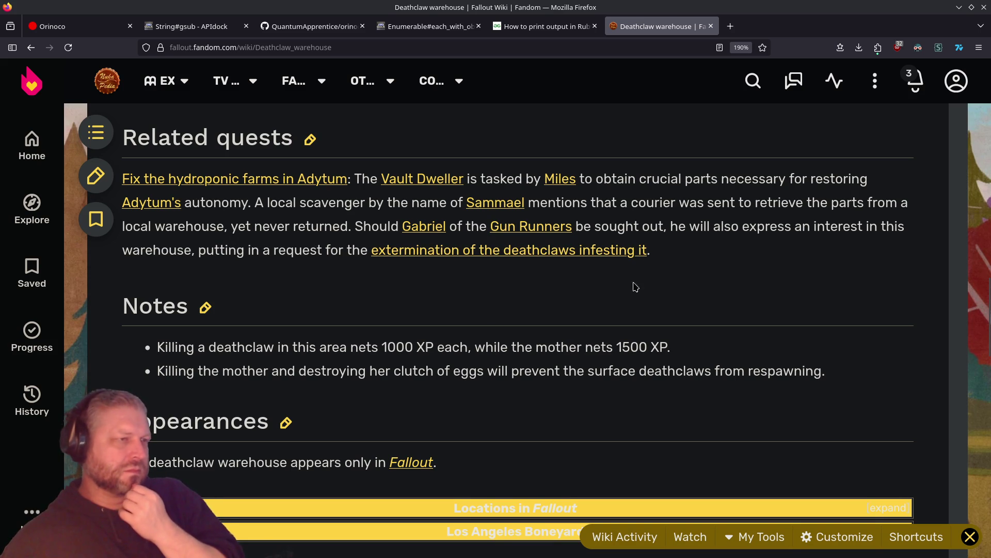
Open the Exterminate the deathclaws quest page and read down through it
click(491, 254)
scroll(581, 354, down, 5)
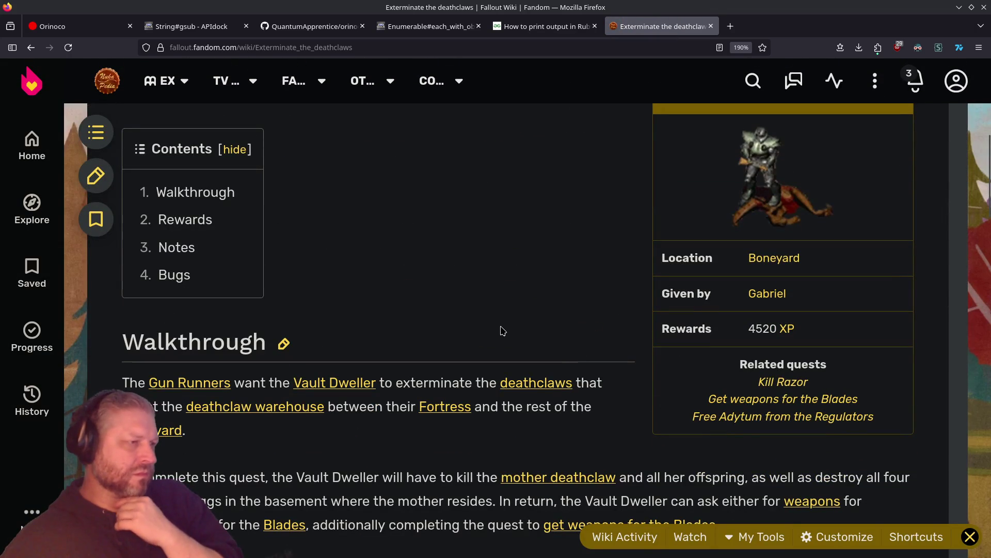
scroll(502, 331, up, 5)
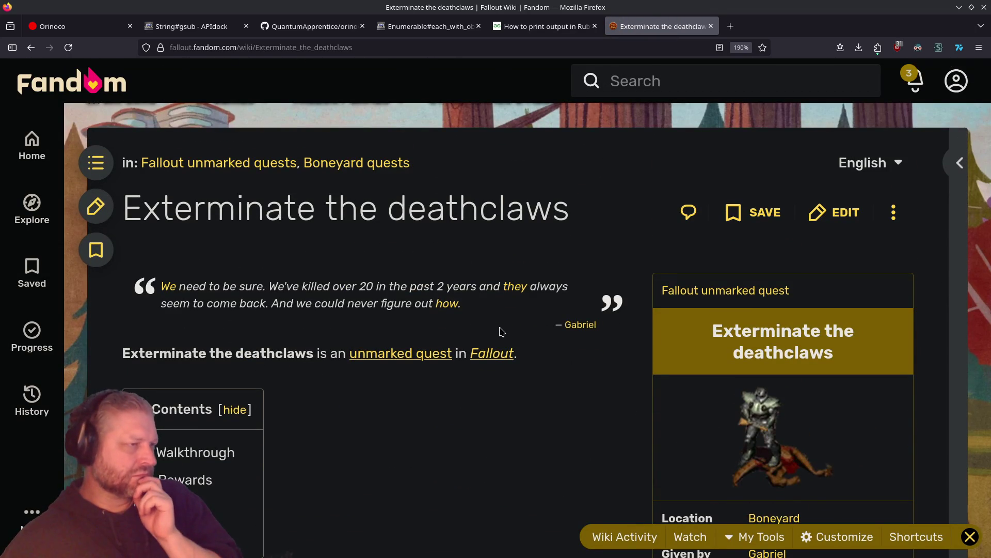
scroll(501, 331, down, 5)
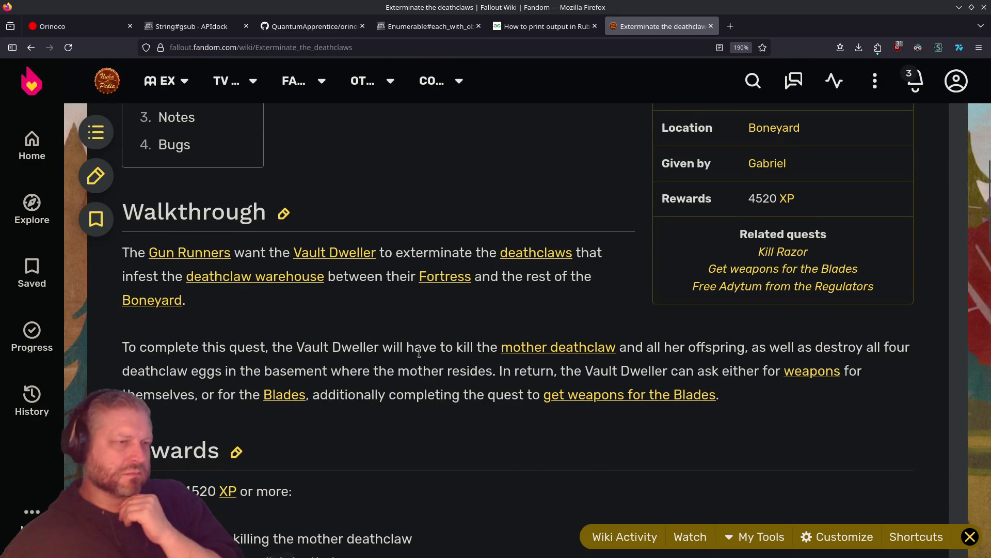
scroll(419, 352, down, 2)
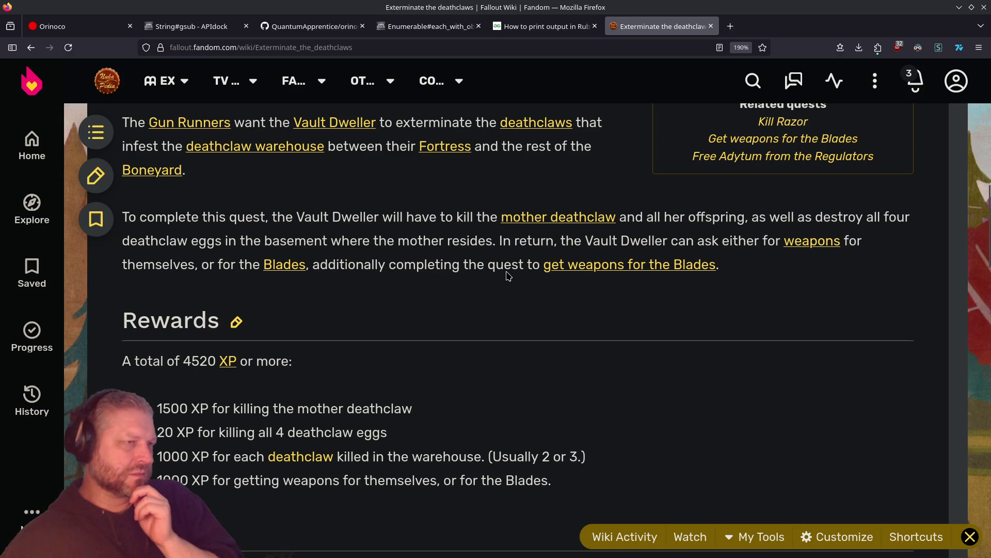
scroll(406, 285, down, 4)
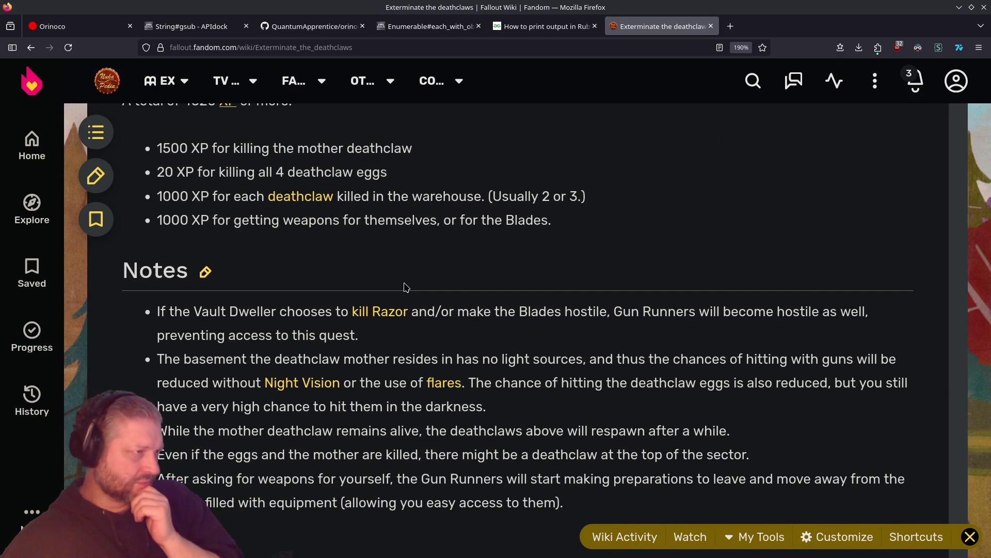
scroll(407, 287, down, 2)
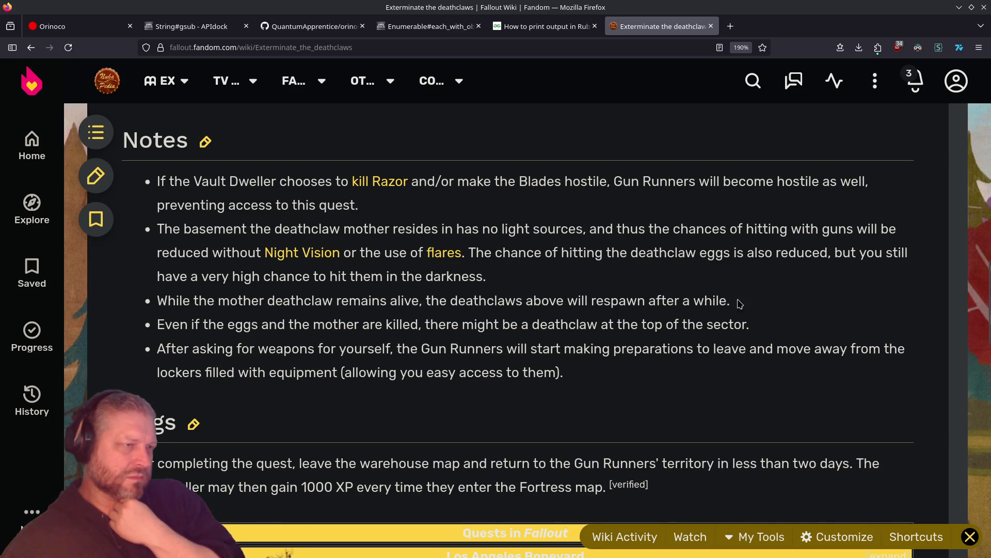
Highlight the note that deathclaws respawn, then return to the top of the quest page
drag(764, 304, 582, 292)
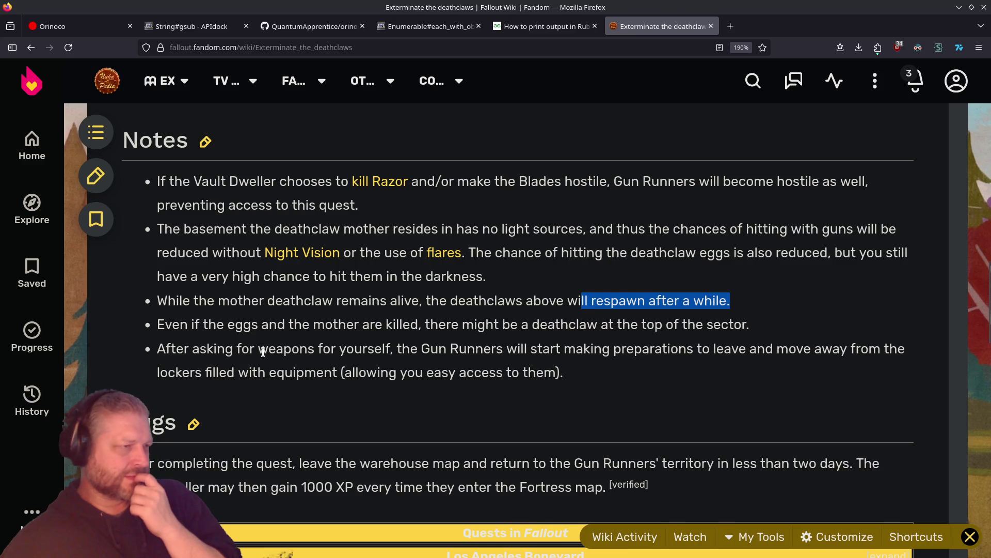
scroll(262, 352, down, 3)
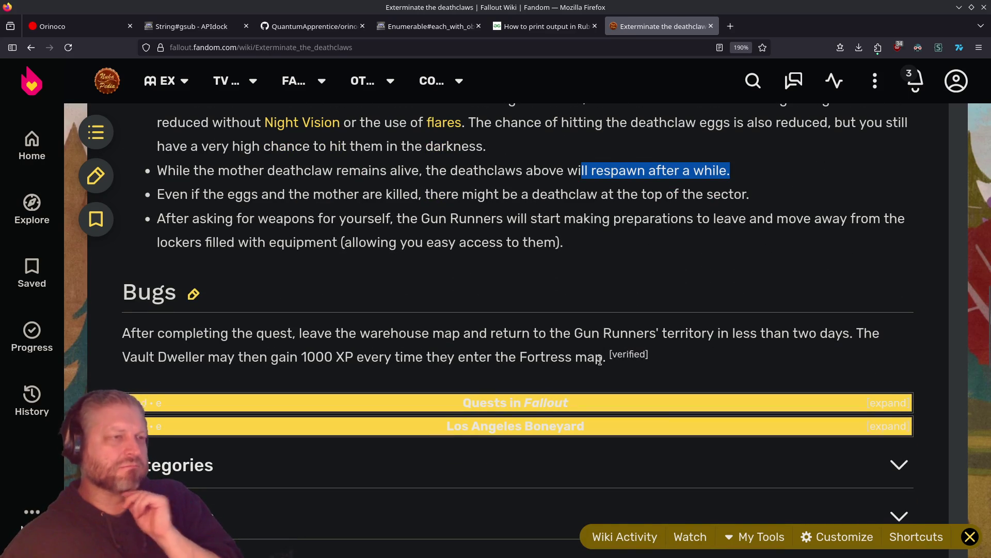
scroll(599, 360, up, 10)
scroll(601, 363, up, 5)
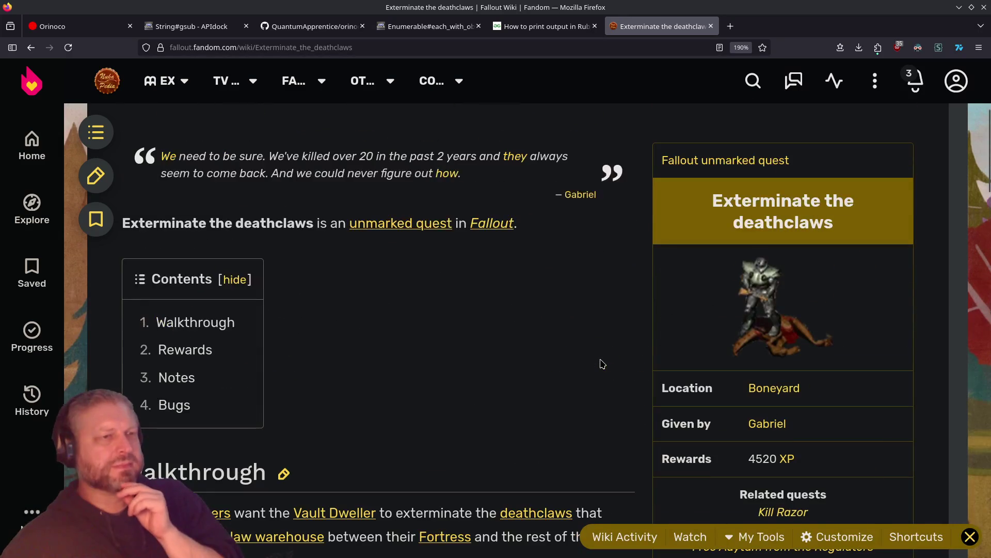
scroll(601, 363, down, 15)
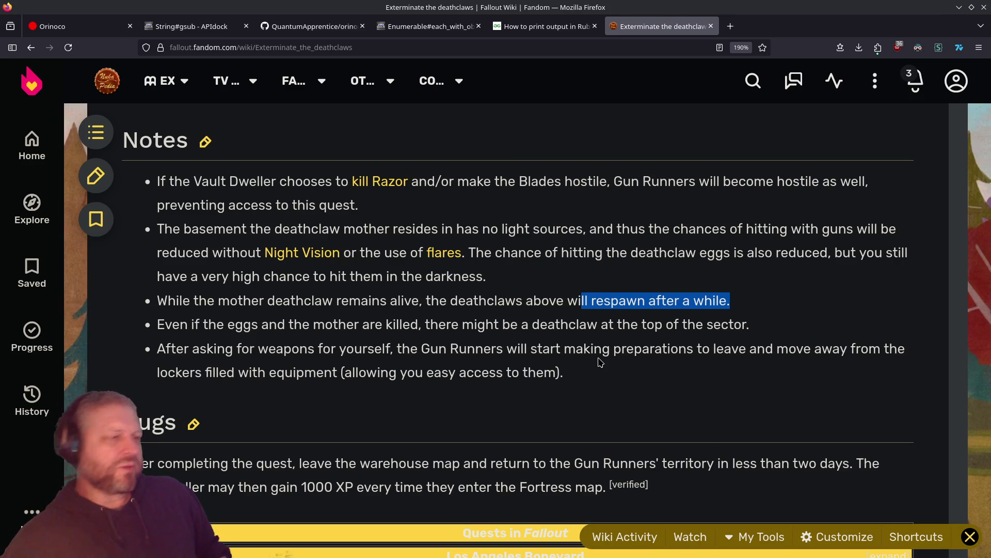
scroll(594, 341, down, 10)
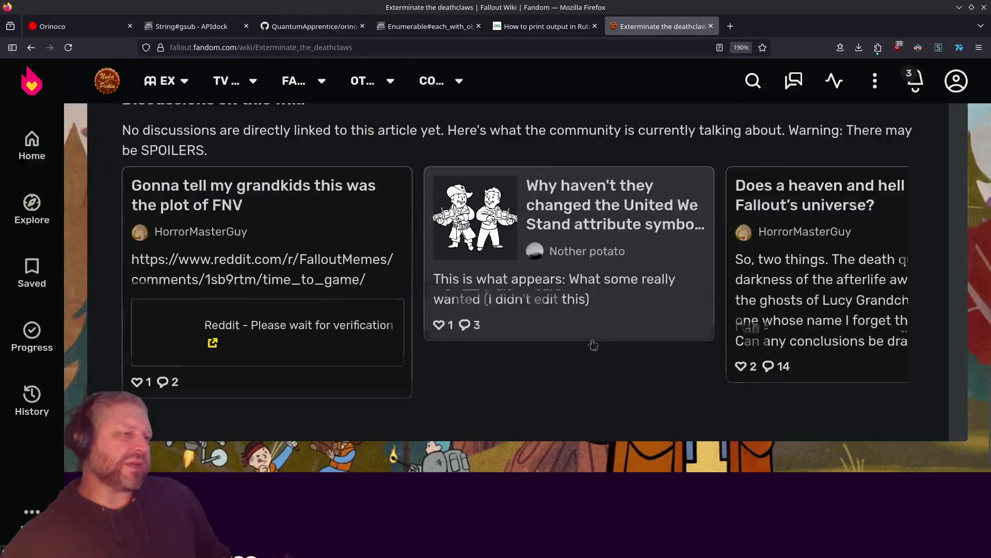
scroll(589, 348, up, 20)
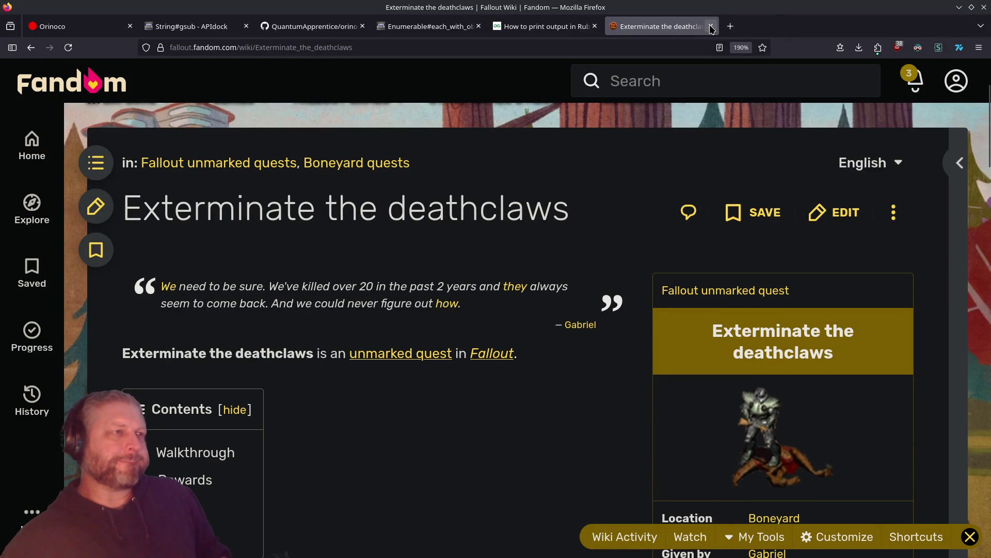
Load The Nearly Ultimate Fallout Guide in a new tab, correcting the Fallout 2 address
key(ctrl+t)
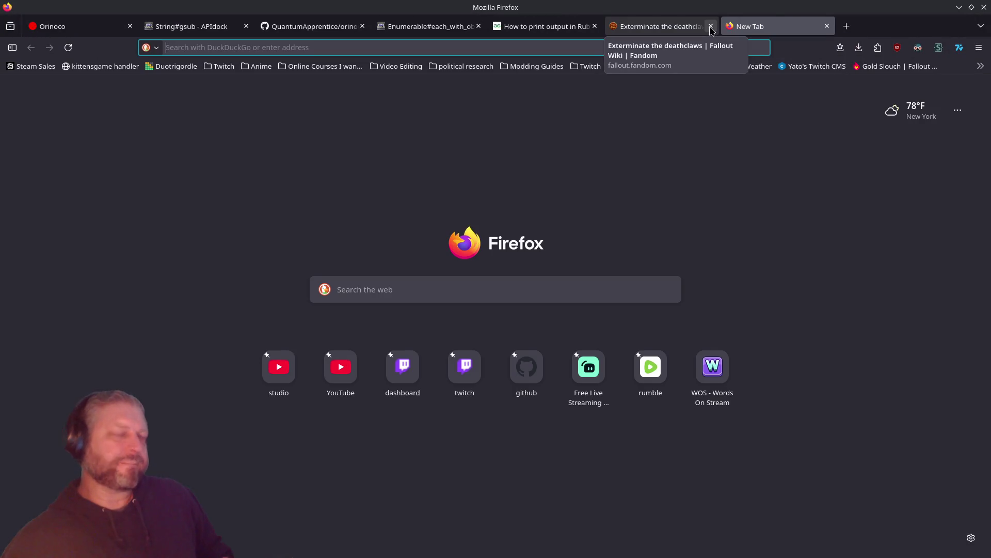
text(nearly)
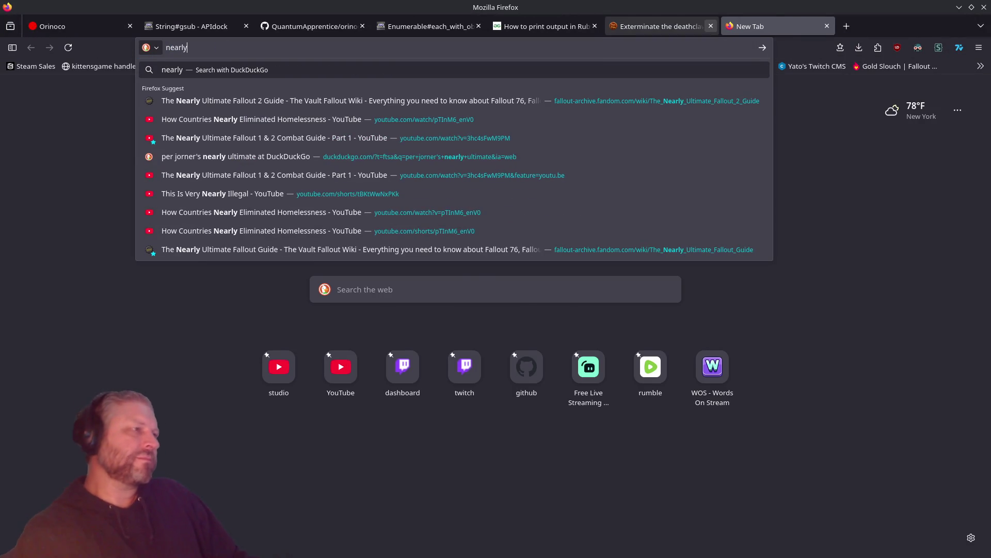
key(Down)
key(Return)
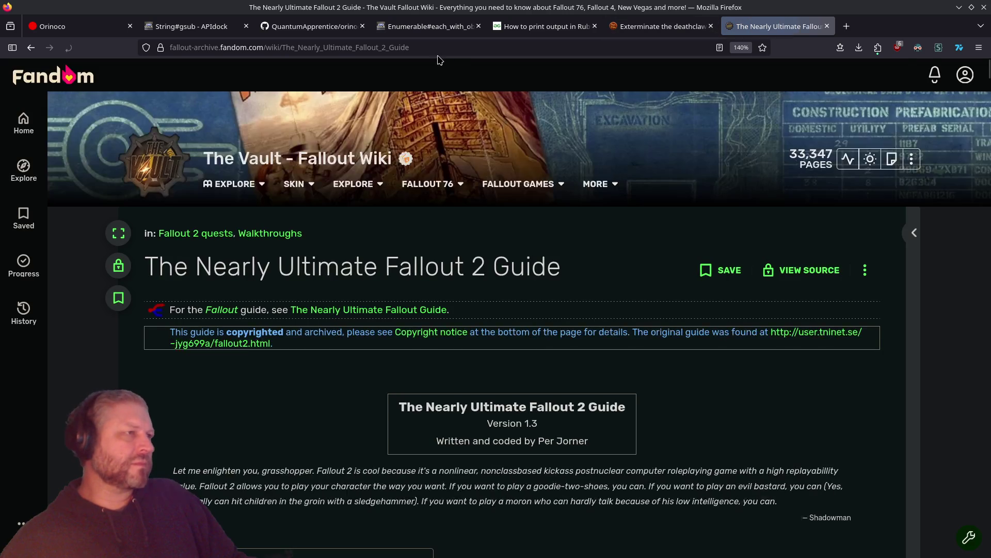
click(439, 47)
click(439, 48)
key(BackSpace)
key(BackSpace)
key(BackSpace)
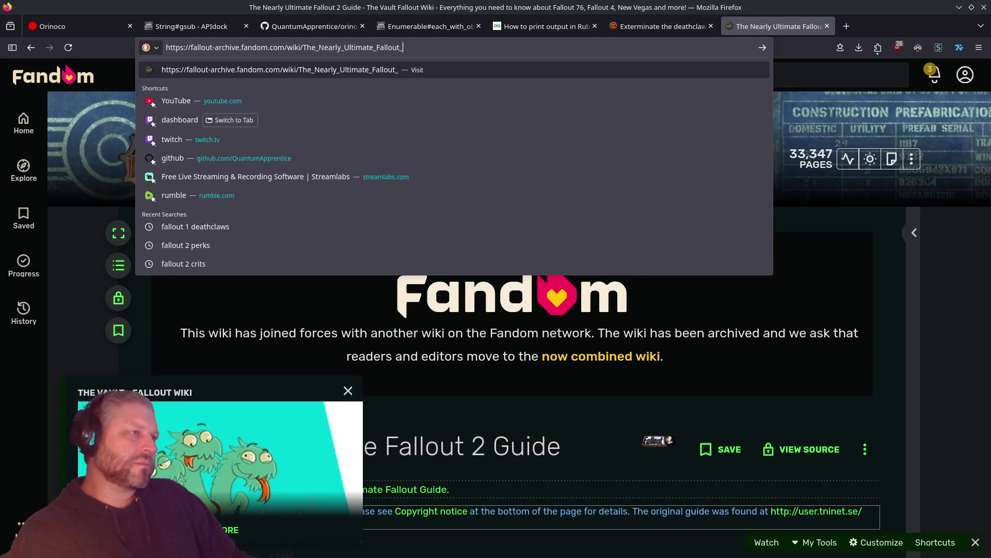
text(Guide)
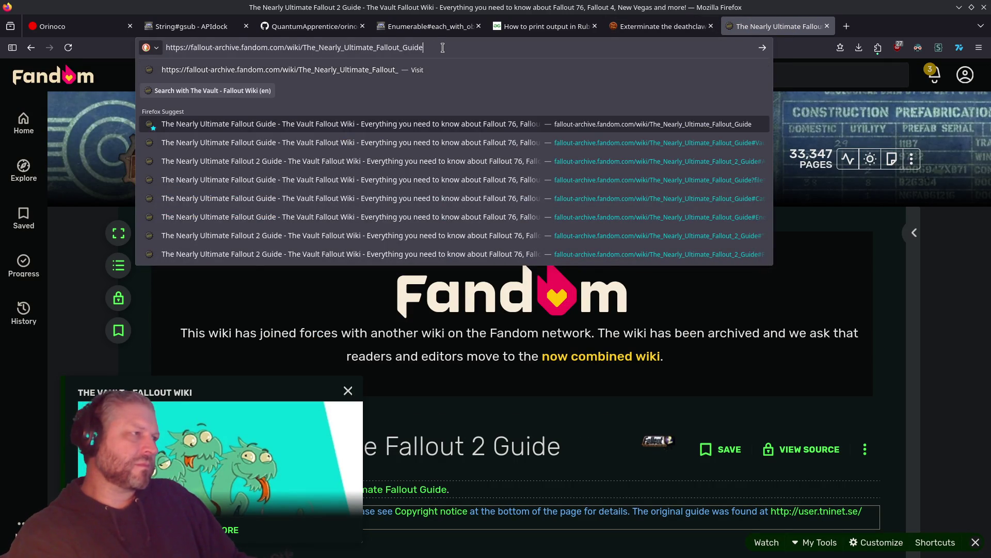
key(Return)
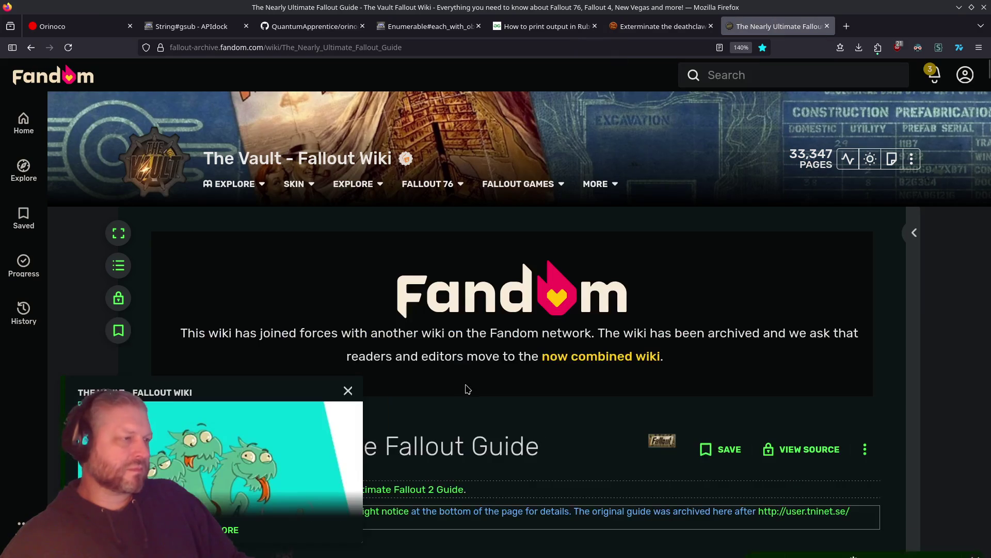
Search the guide for 'exterminate' and highlight the paragraph on Gabriel's deathclaw task
click(663, 25)
click(748, 27)
key(ctrl+f)
text(exterminate)
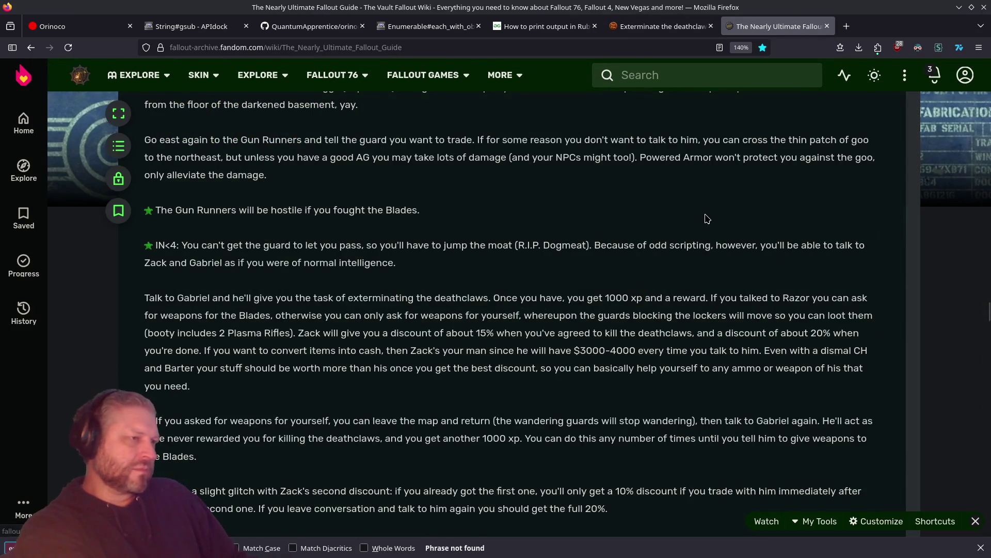
key(BackSpace)
key(BackSpace)
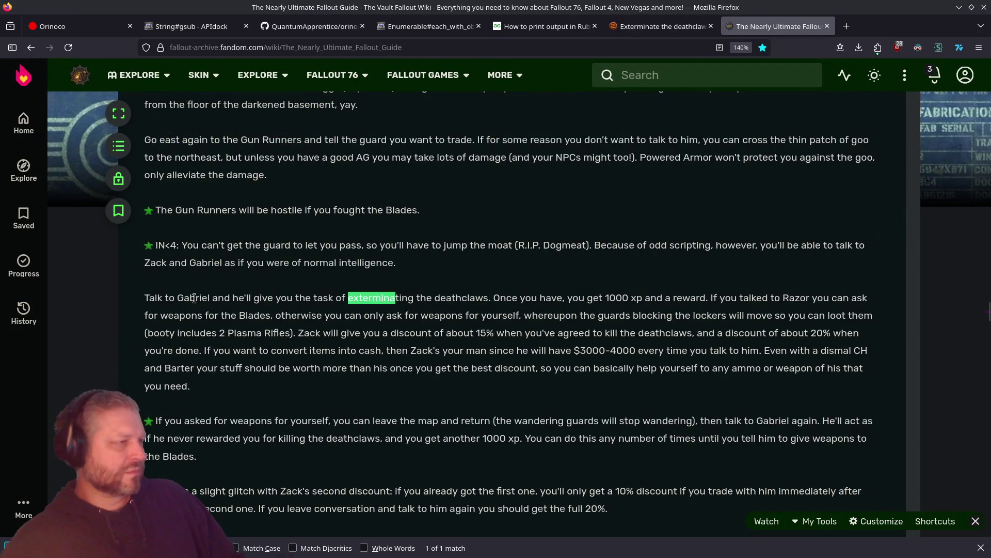
drag(195, 298, 213, 350)
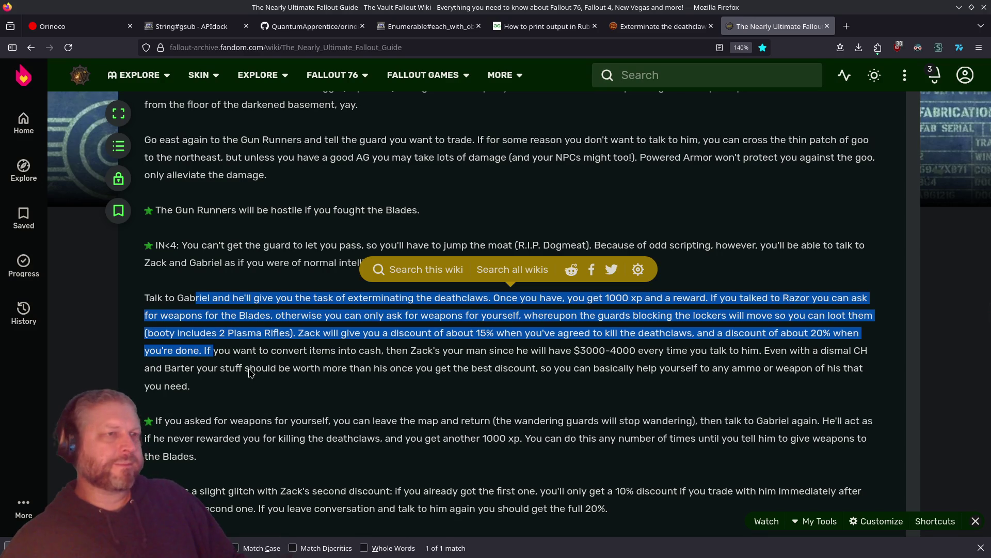
Search the guide for 'deathclaw' and highlight the sentence about deathclaws returning after resting
key(ctrl+f)
text(deathclaw)
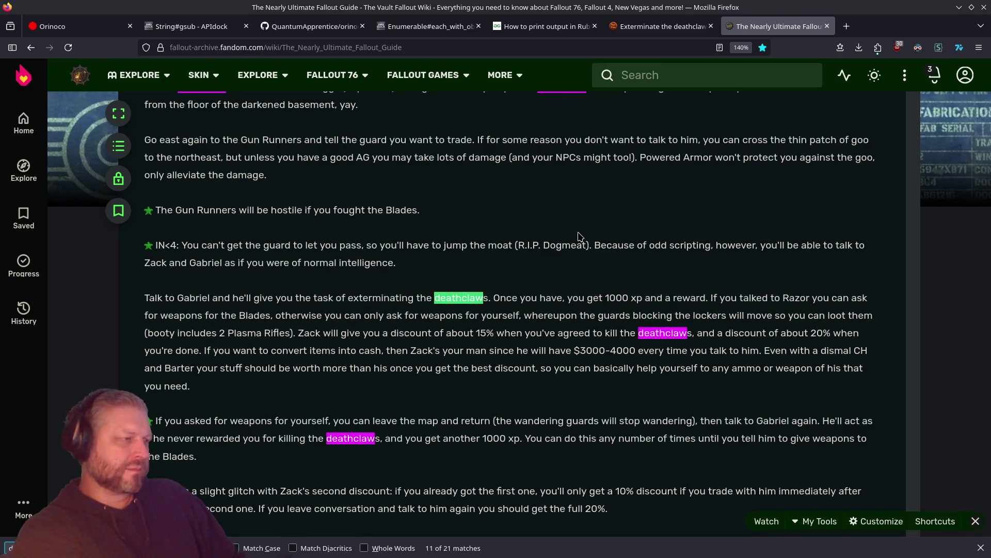
scroll(594, 220, up, 4)
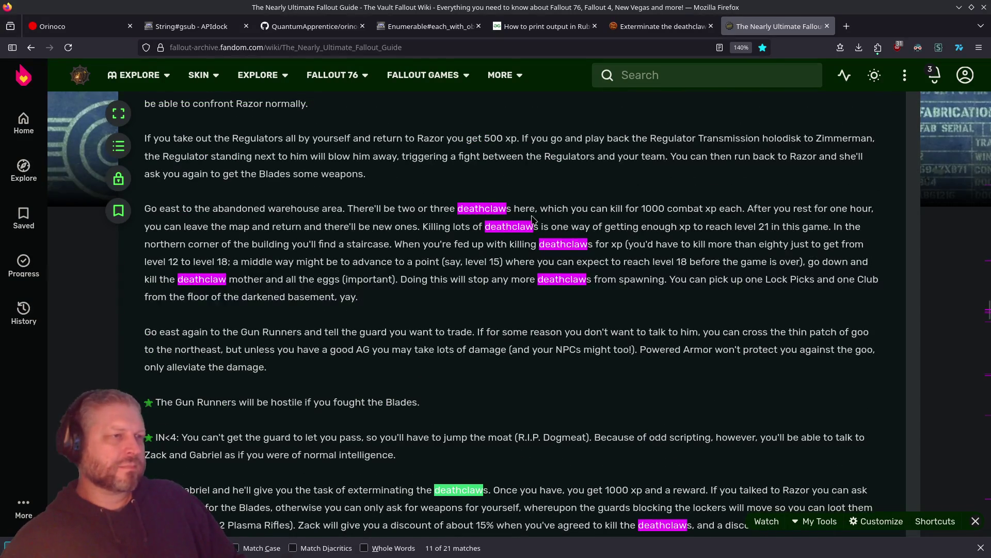
double_click(750, 208)
mouse_move(750, 209)
mouse_down()
mouse_move(836, 208)
mouse_move(340, 227)
mouse_move(396, 226)
mouse_up()
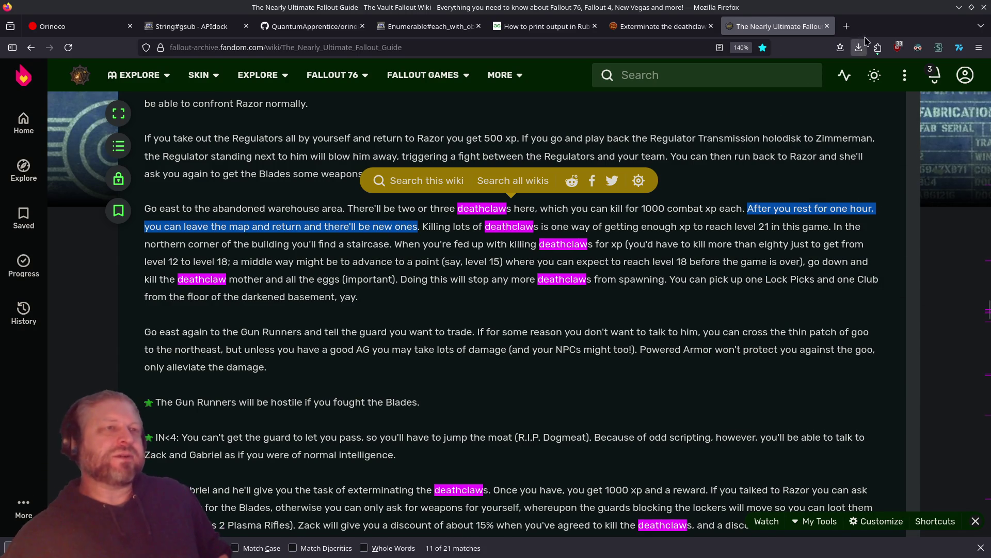
Close both wiki tabs and tile Firefox beside the VS Code editor
click(827, 26)
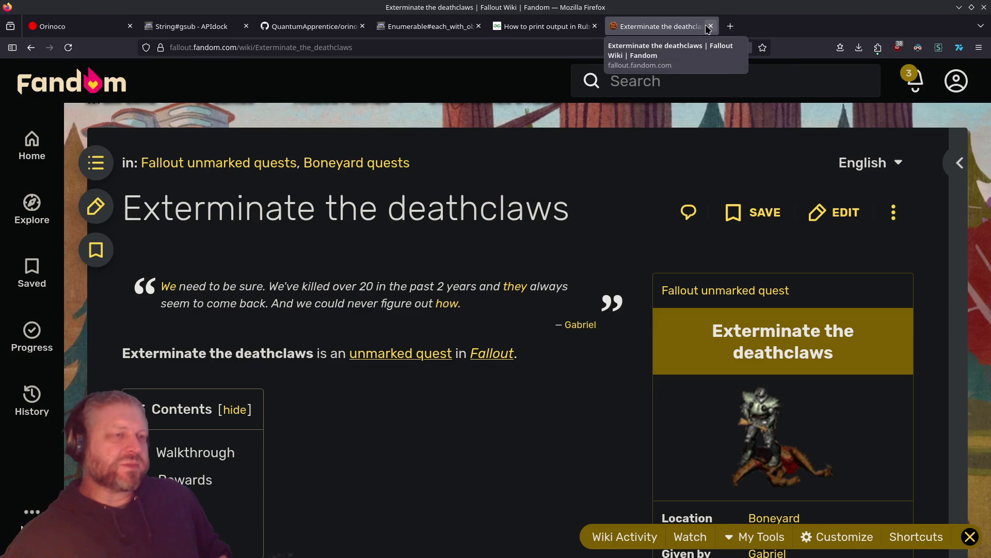
click(710, 25)
key(super+Right)
click(353, 12)
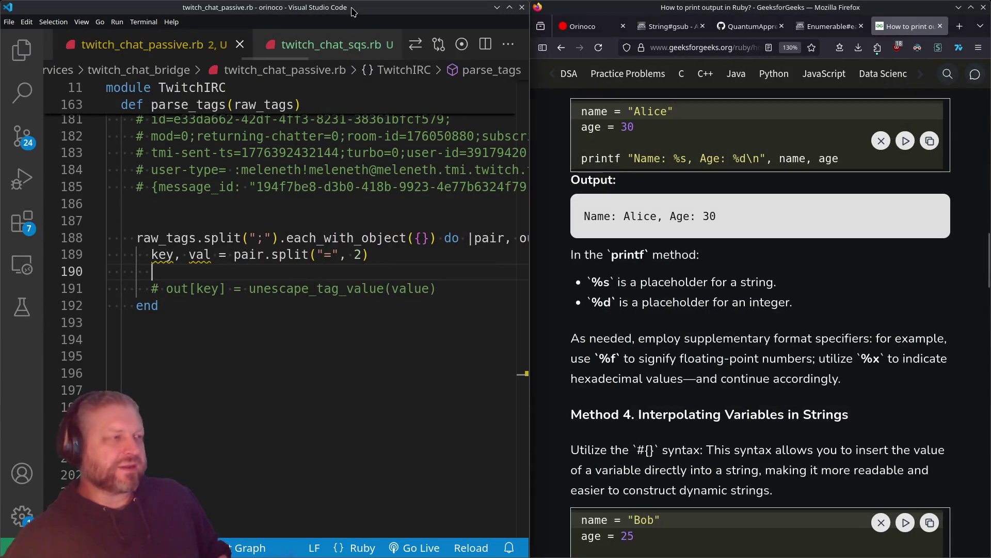